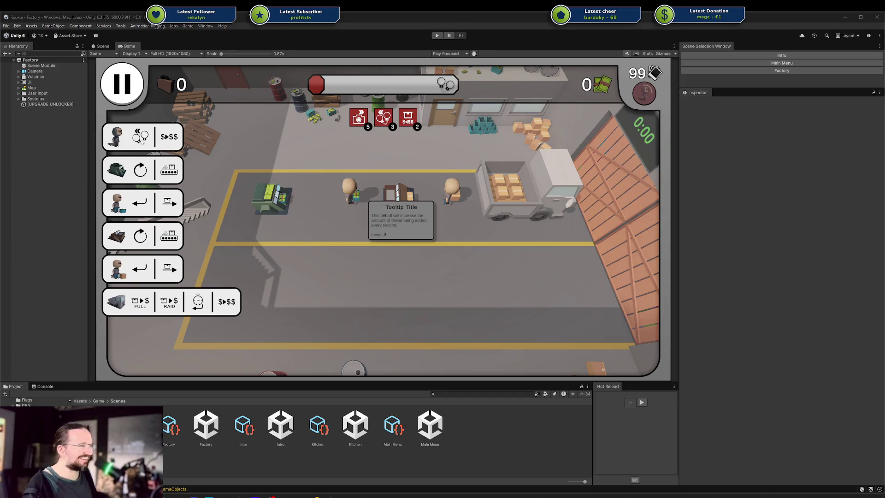
Step: Bring the browser with the Rookie Steam store page in front of the Unity editor
mouse_move(317, 495)
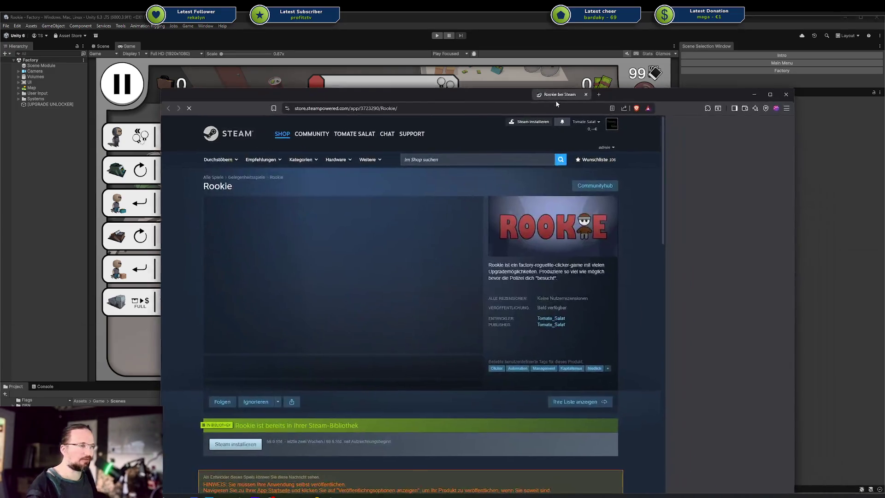
Step: Resize and reposition the Rookie store window beside the game view, then scroll down the page
scroll(470, 258, down, 5)
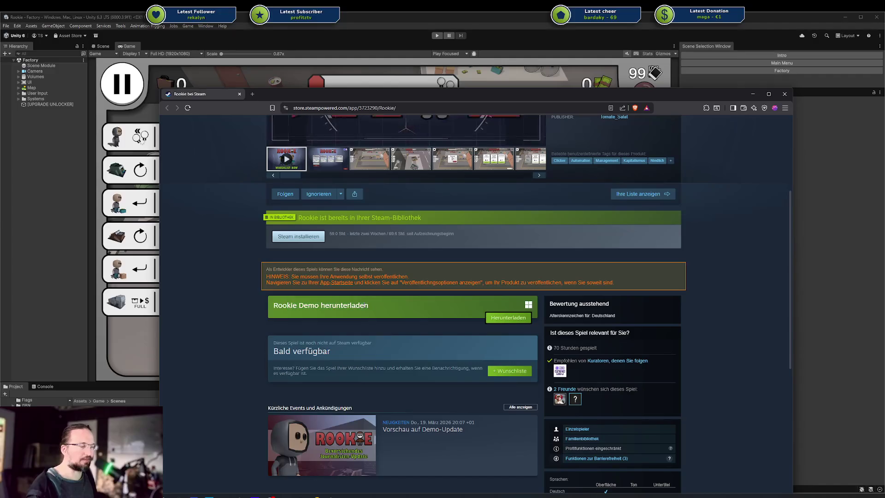
mouse_move(164, 92)
mouse_down()
mouse_move(496, 213)
mouse_move(373, 82)
mouse_up()
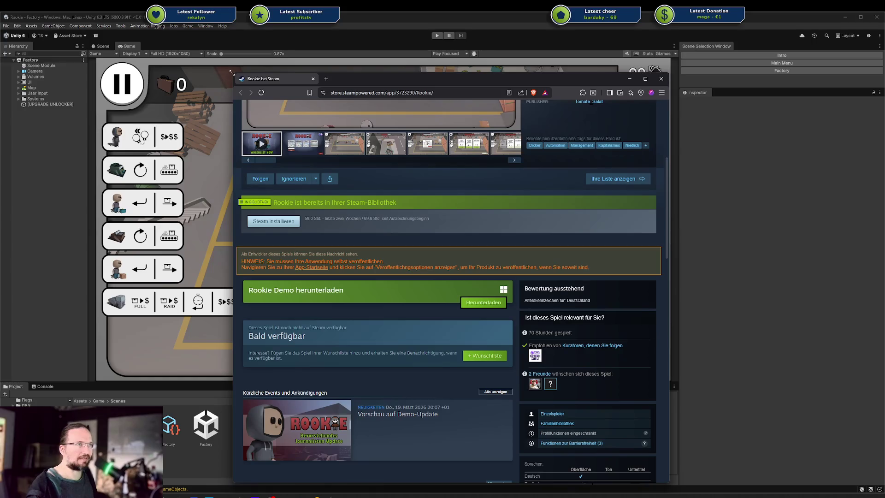
drag(232, 72, 197, 50)
drag(416, 66, 412, 51)
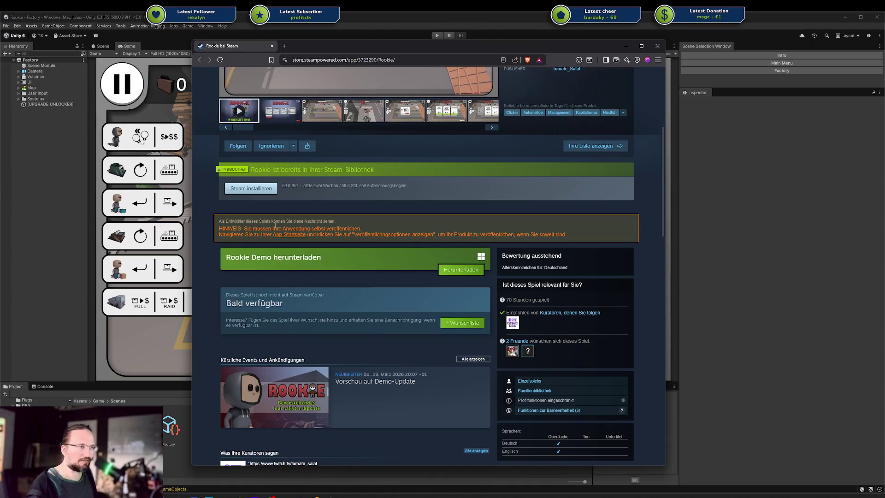
scroll(378, 273, down, 2)
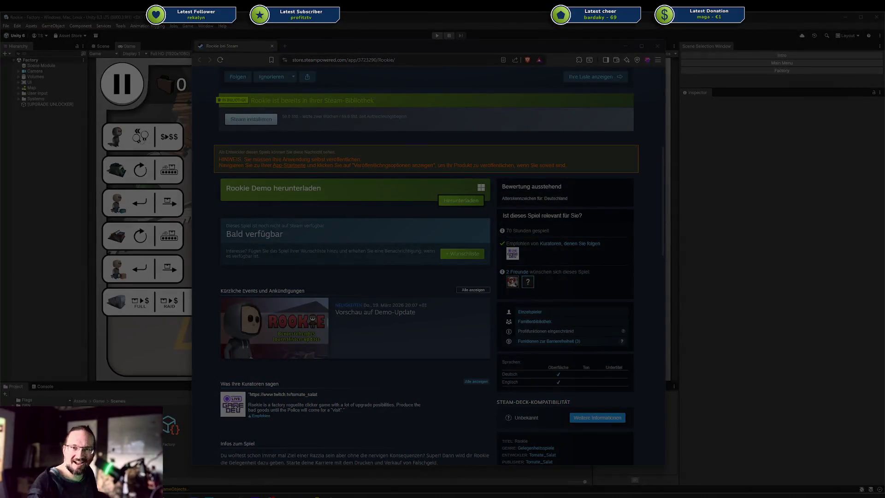
Step: Launch Paint and paste the Steam playtime stats screenshot onto the canvas
key(super)
text(paint)
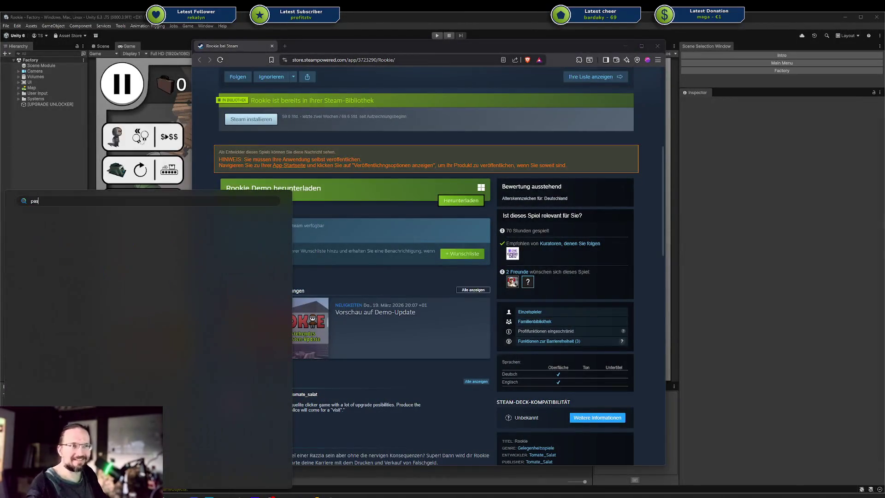
key(Return)
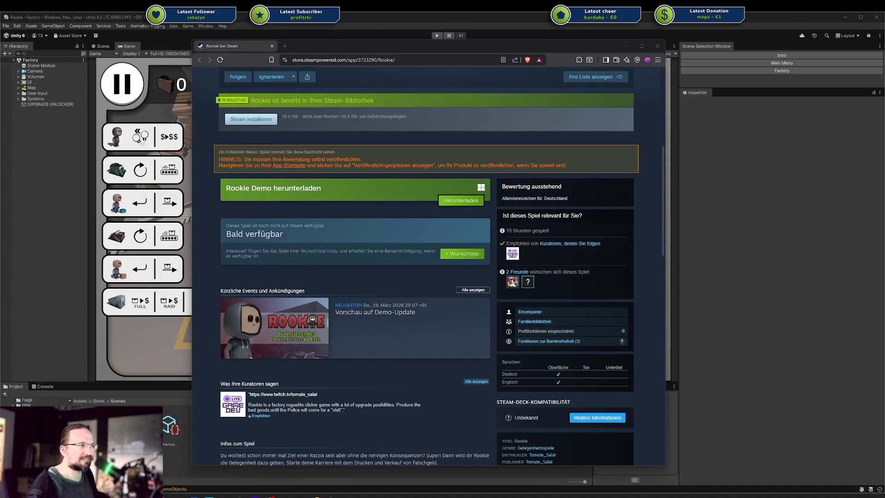
key(ctrl+v)
scroll(419, 295, down, 4)
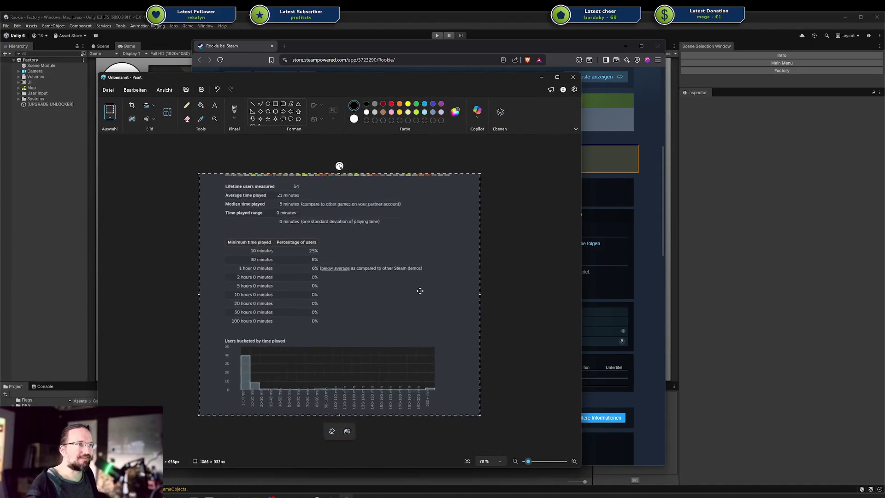
scroll(391, 306, up, 5)
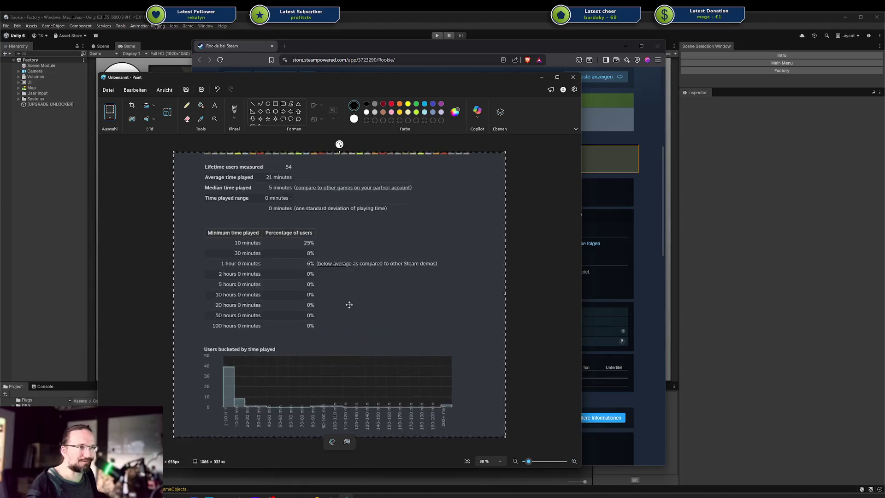
scroll(192, 368, down, 1)
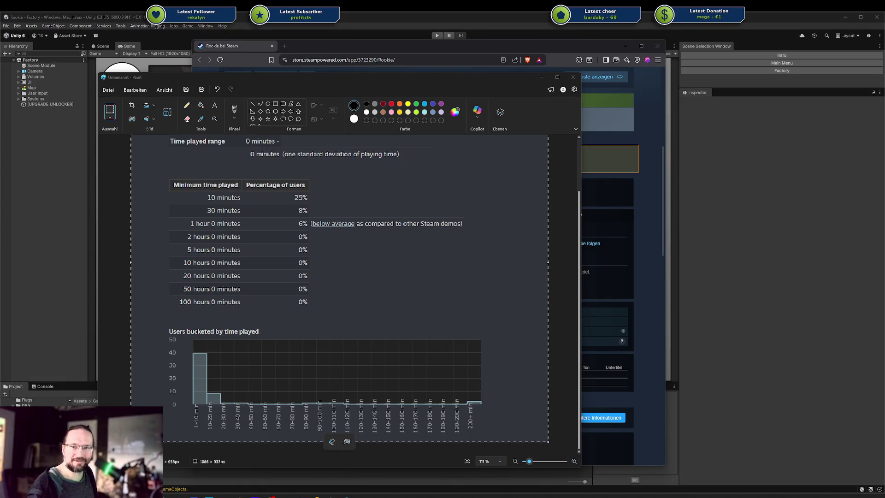
Step: Snip the lifetime revenue and users table, paste it into Paint, and move it down-left
key(super+shift+s)
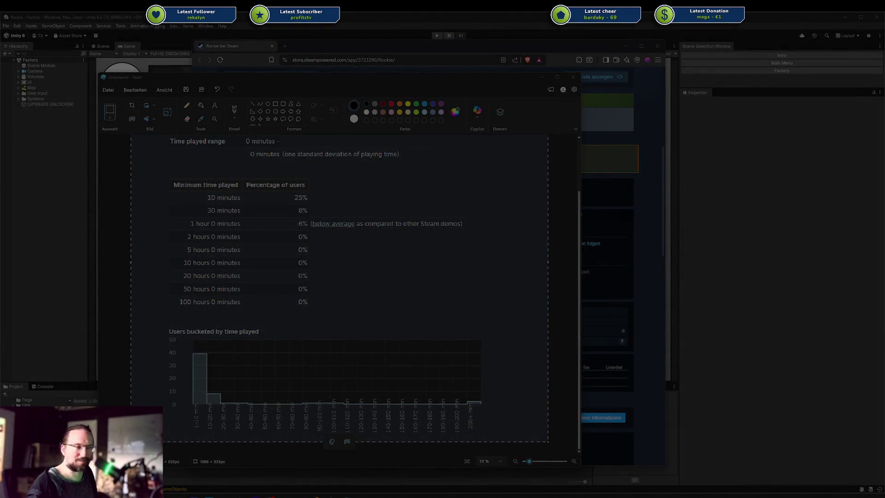
key(Escape)
key(ctrl+v)
mouse_move(403, 270)
mouse_down()
mouse_move(375, 301)
mouse_move(419, 305)
mouse_up()
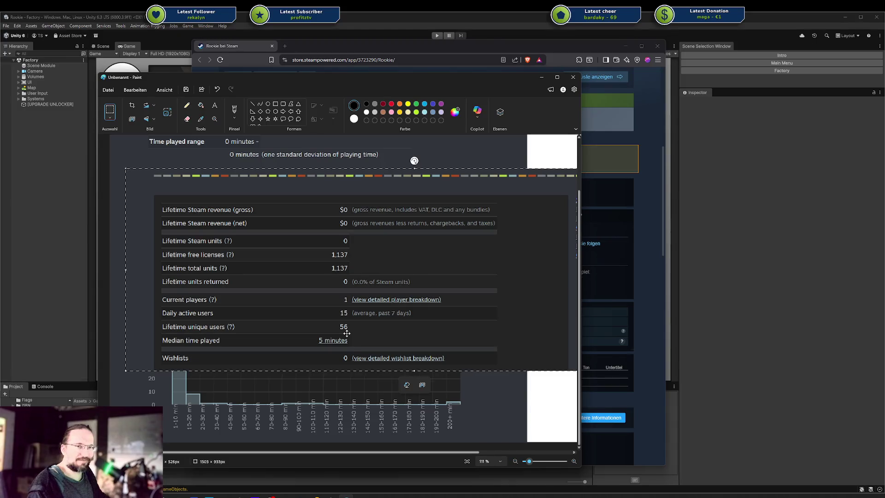
Step: Nudge the pasted stats table further left, then return to the store page
drag(347, 333, 334, 329)
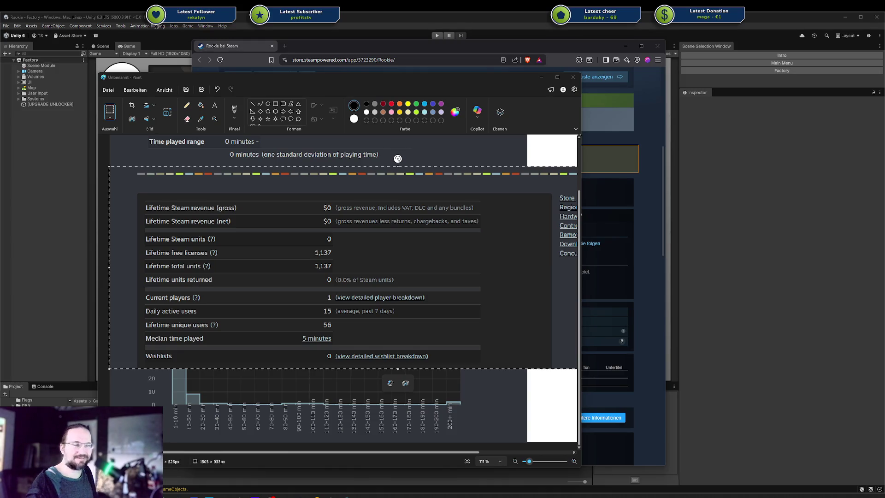
key(alt+Tab)
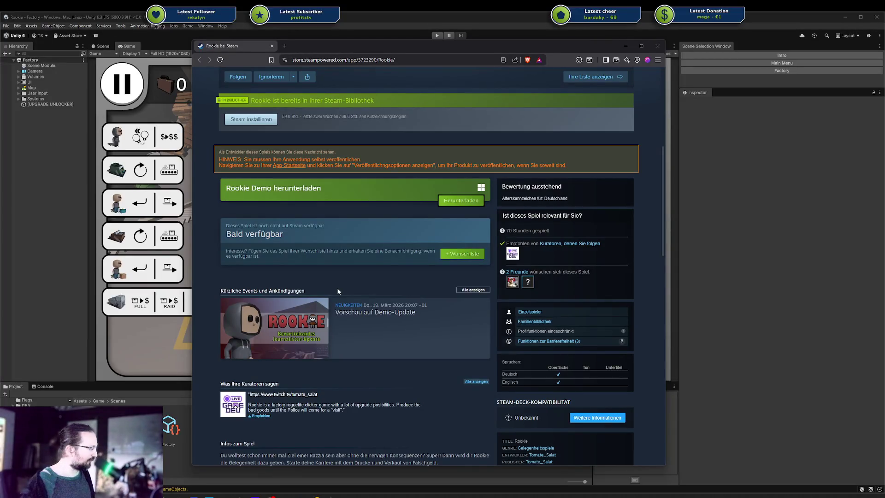
Step: Preview the 'Vorschau auf Demo-Update' event in a tab, then open it in a private window
scroll(395, 292, down, 1)
scroll(369, 293, up, 1)
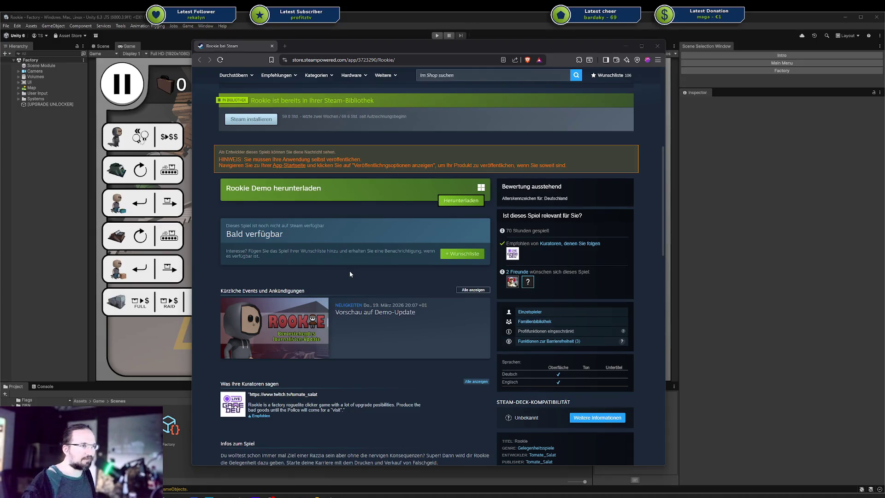
drag(272, 290, 291, 290)
click(291, 291)
scroll(288, 292, up, 2)
scroll(288, 293, down, 3)
middle_click(287, 294)
click(318, 46)
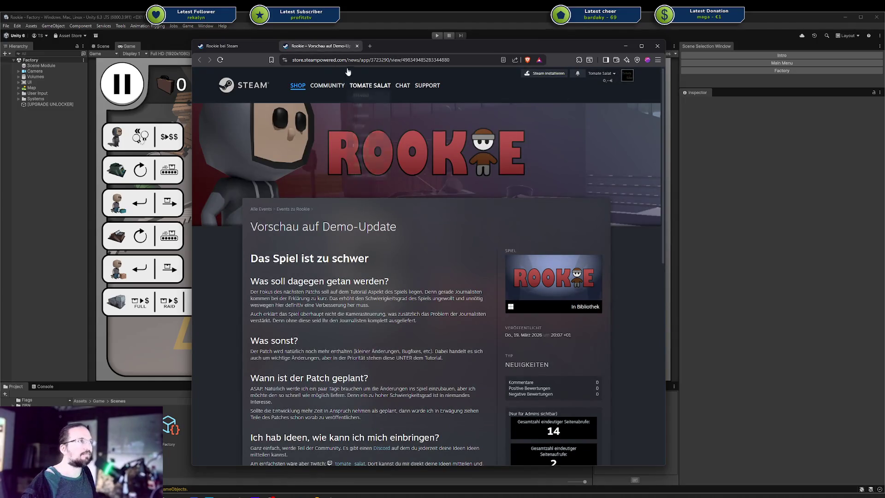
middle_click(310, 49)
right_click(314, 293)
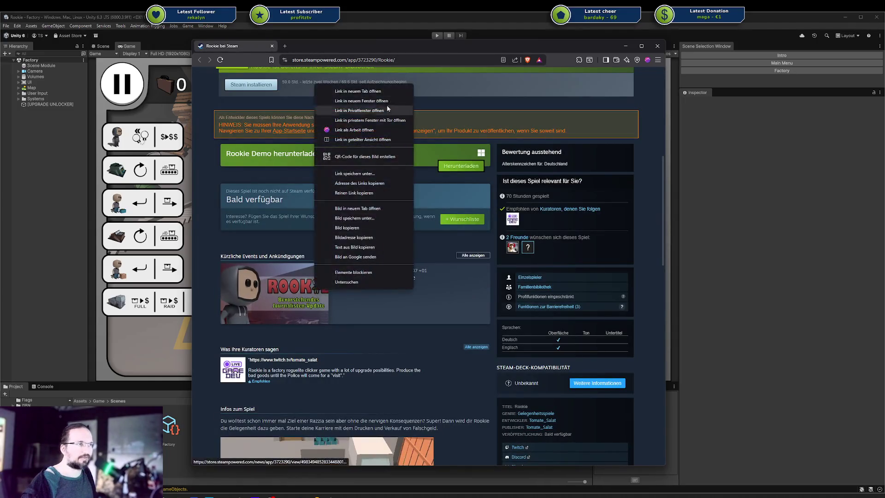
click(376, 109)
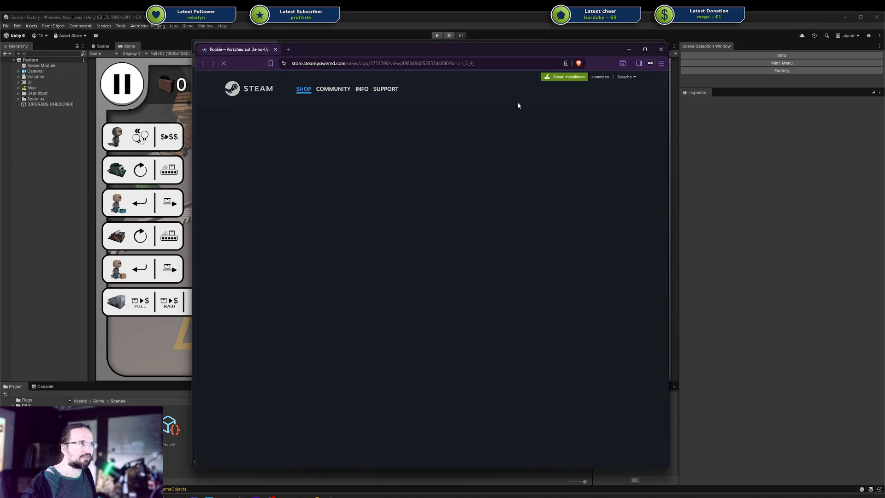
Step: Switch the news page language to English and scroll down the post
click(625, 77)
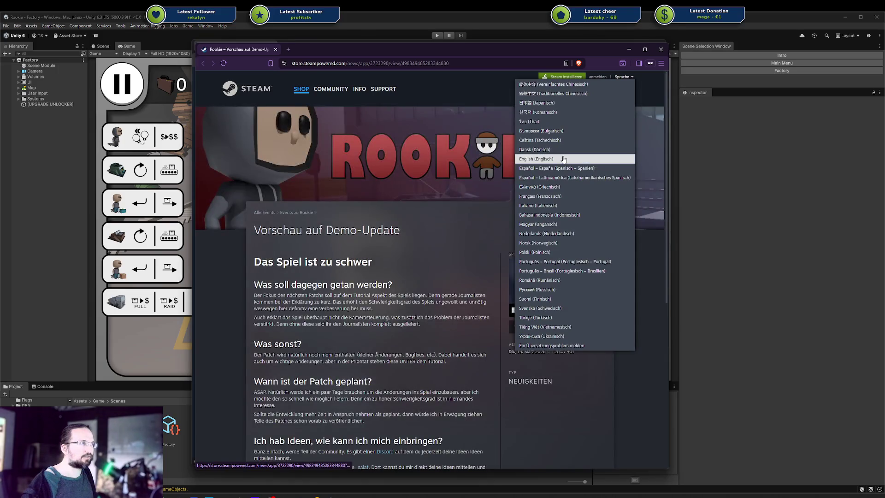
click(563, 159)
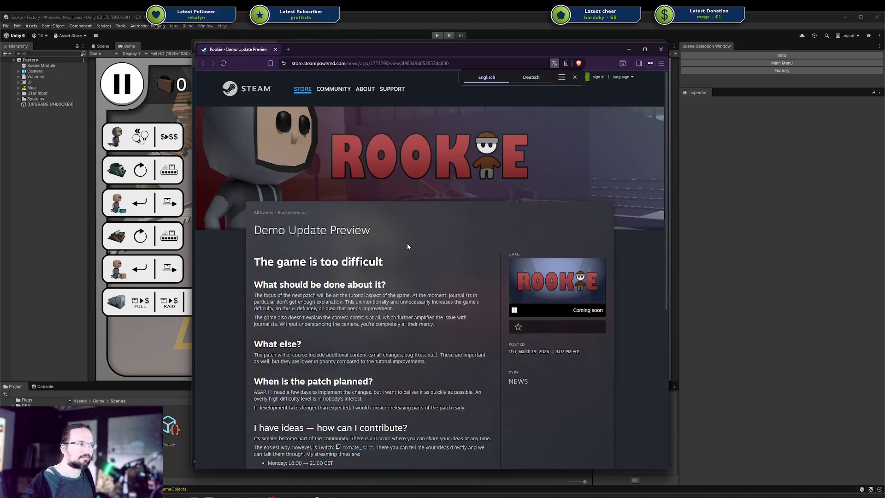
scroll(405, 161, down, 1)
scroll(405, 163, down, 3)
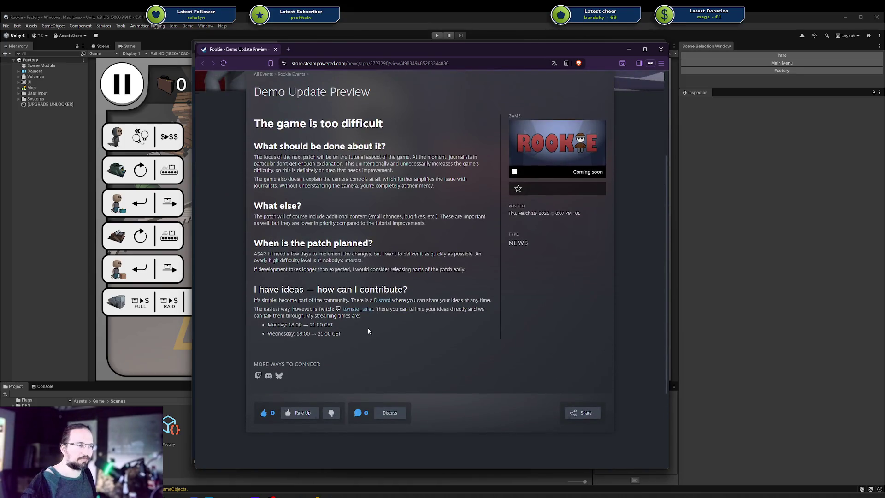
Step: Select and deselect text in the 'I have ideas' section of the post
mouse_move(255, 290)
mouse_down()
mouse_move(380, 346)
mouse_move(237, 303)
mouse_move(251, 290)
mouse_up()
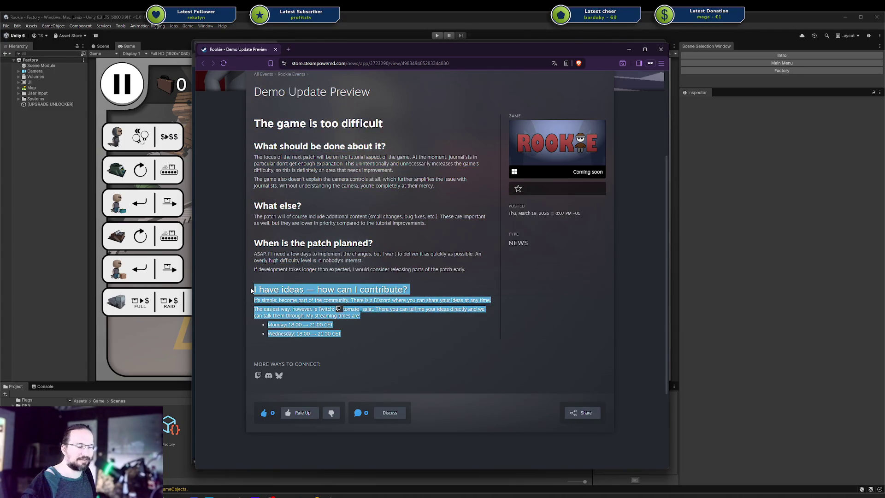
click(267, 291)
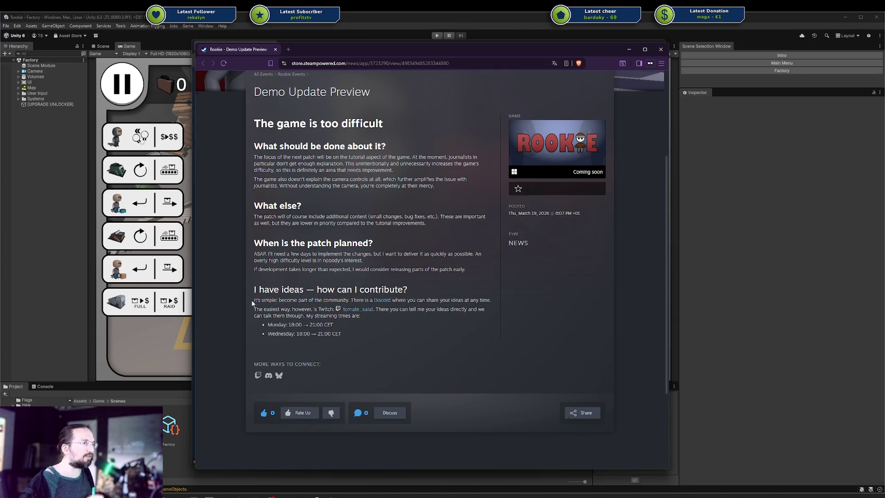
drag(254, 300, 318, 300)
click(385, 307)
drag(343, 336, 255, 286)
click(291, 300)
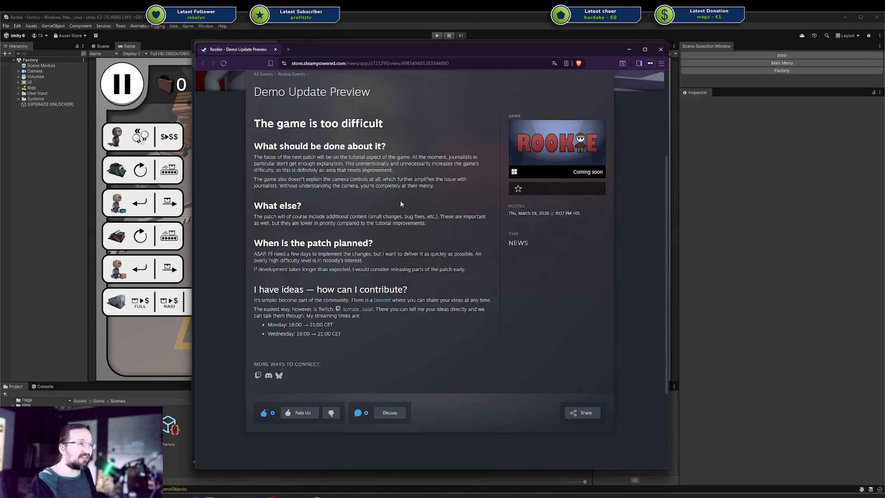
Step: Scroll through the post and move the news window slightly to the right
scroll(323, 178, up, 3)
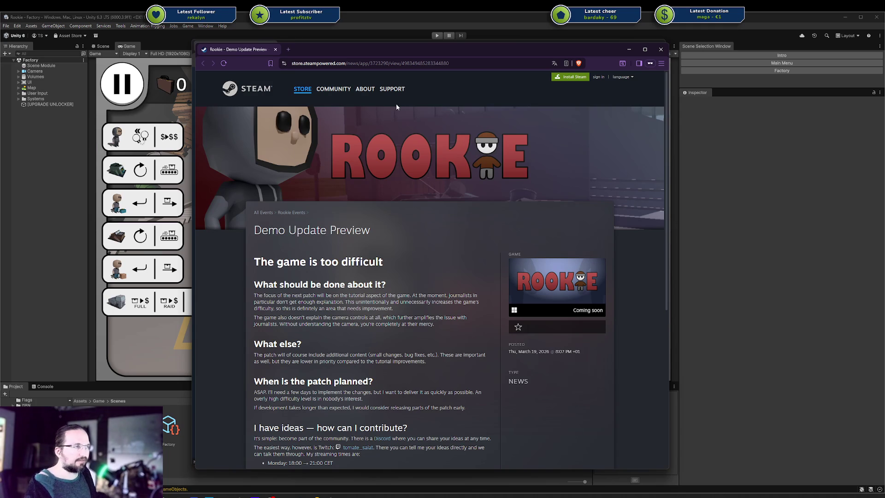
scroll(393, 201, down, 1)
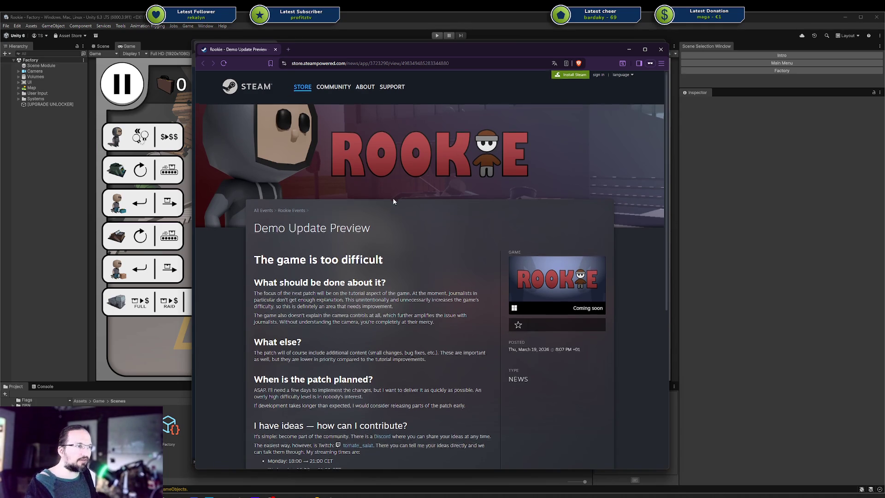
scroll(393, 201, down, 2)
mouse_move(426, 55)
mouse_down()
mouse_move(691, 60)
mouse_move(509, 65)
mouse_up()
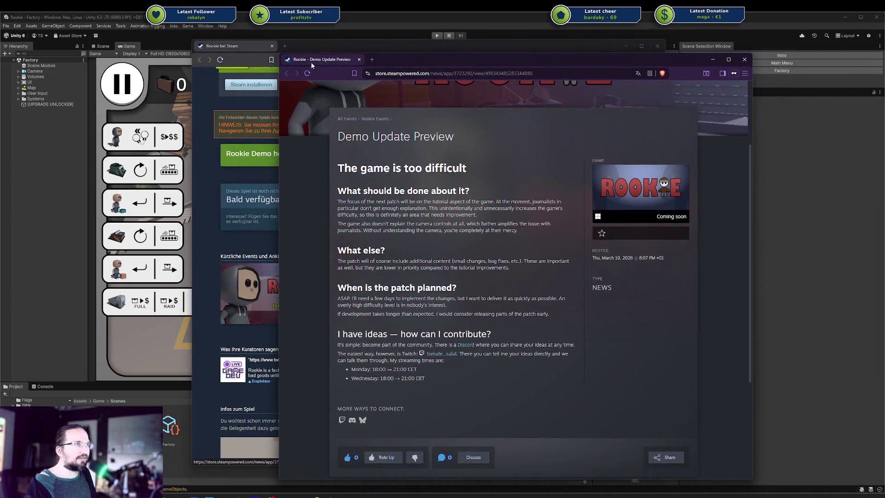
Step: Close the private news window and the Rookie store page window
key(ctrl+w)
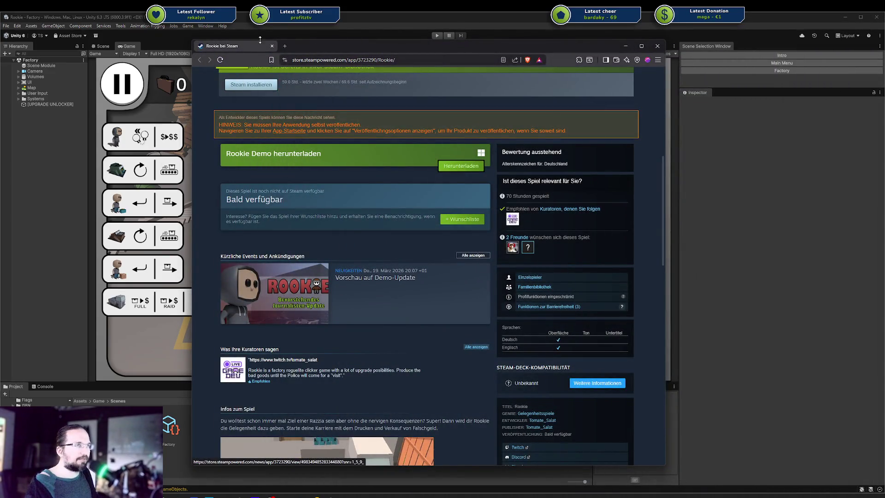
click(657, 46)
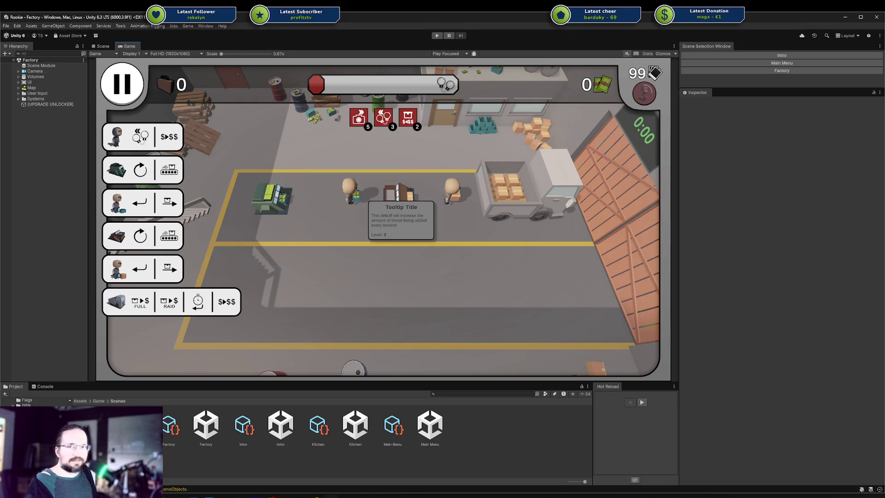
Step: Return to the Unity editor and show the Scene view in 3D perspective with the Move tool
key(alt+Tab)
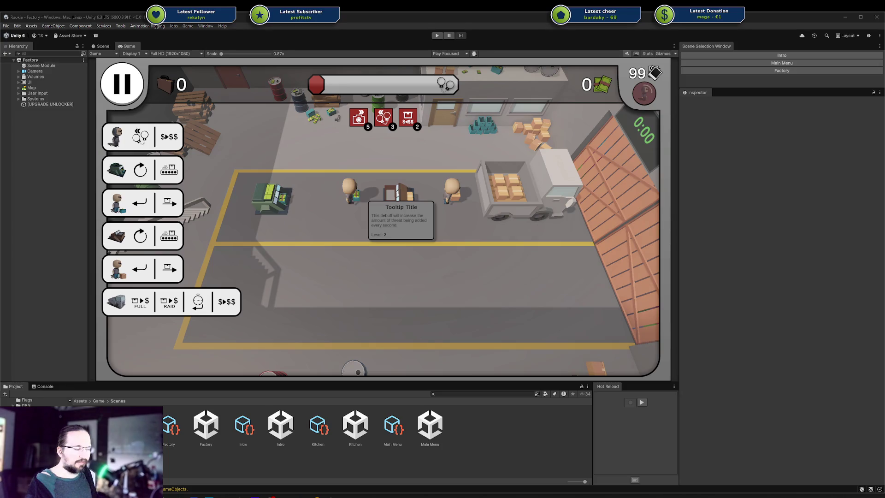
click(328, 296)
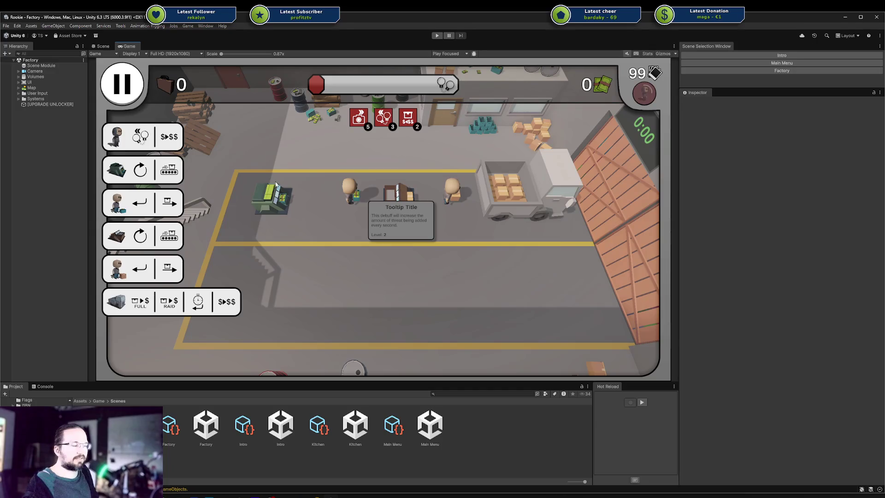
click(101, 46)
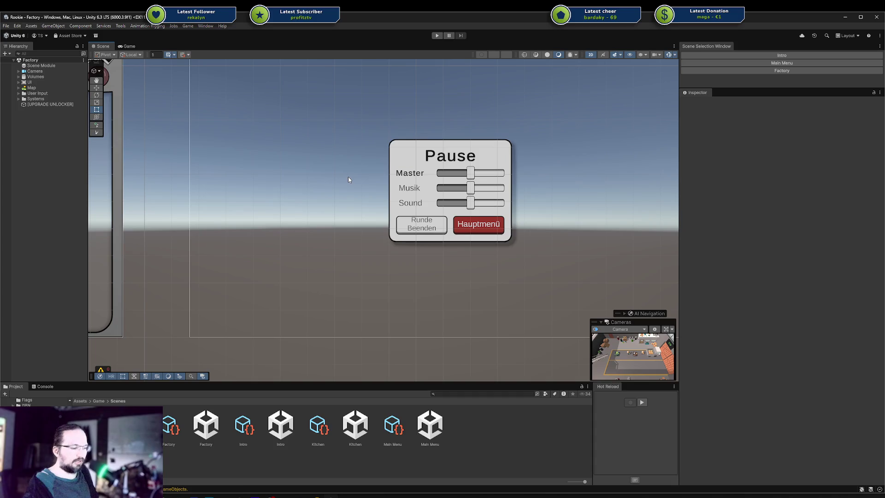
key(2)
key(w)
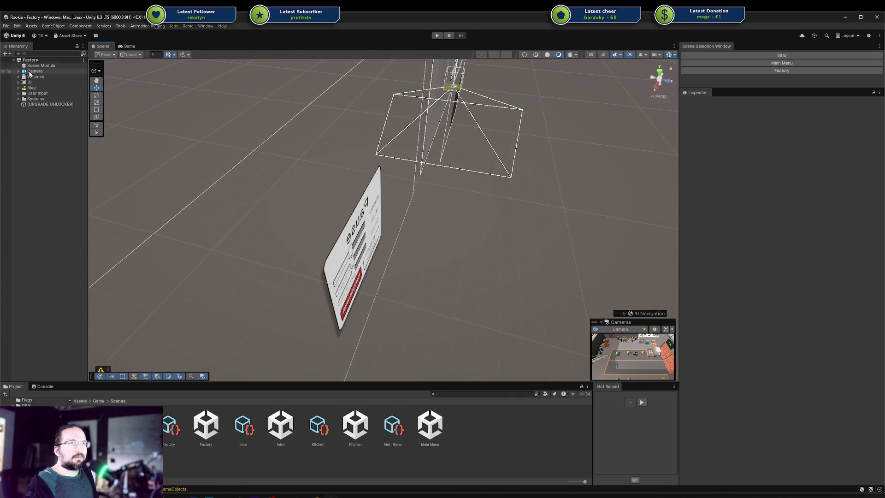
Step: Expand Map and User Input in the Hierarchy and frame the Elements object in the scene
click(19, 93)
click(18, 88)
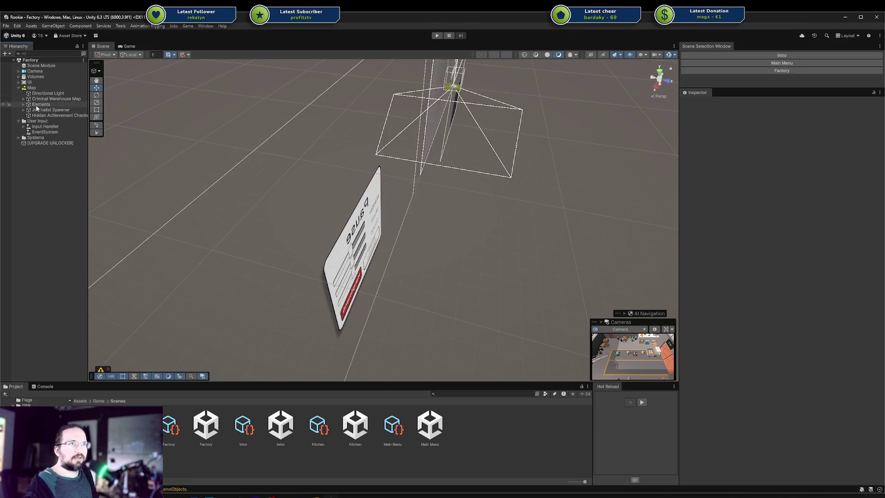
double_click(37, 106)
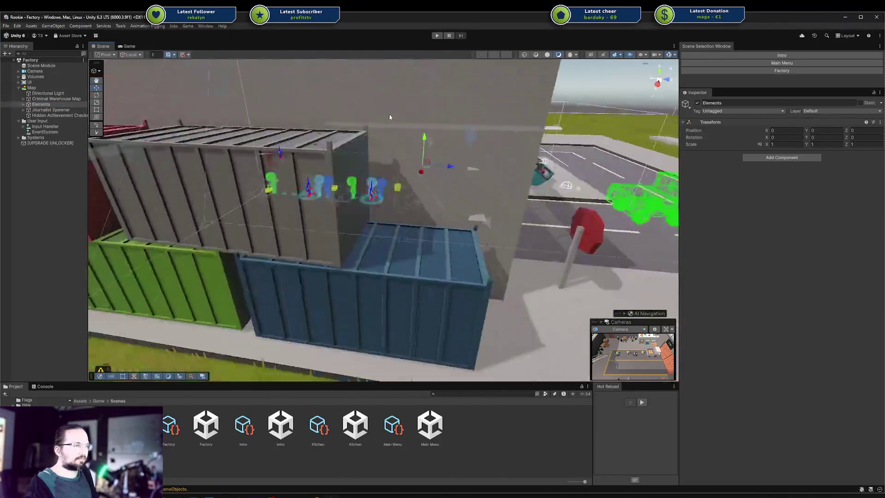
scroll(401, 172, down, 6)
scroll(382, 187, up, 10)
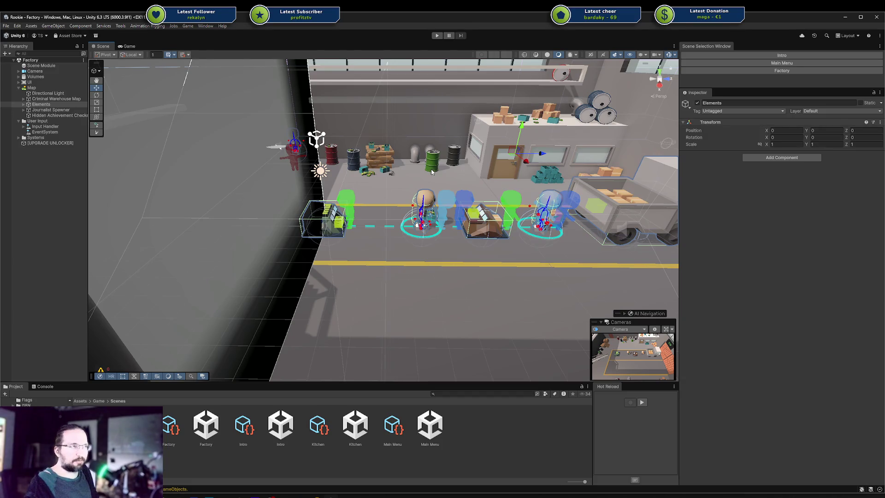
scroll(431, 172, up, 2)
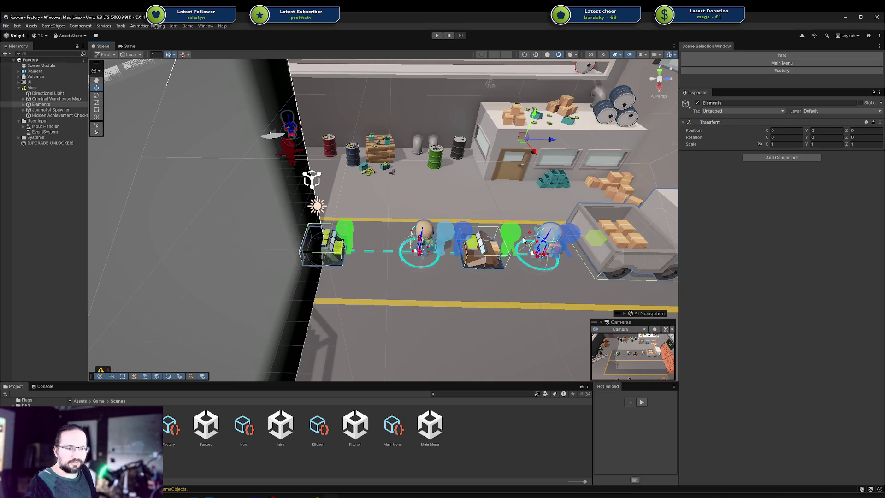
scroll(523, 240, down, 2)
scroll(522, 240, up, 2)
scroll(287, 273, up, 3)
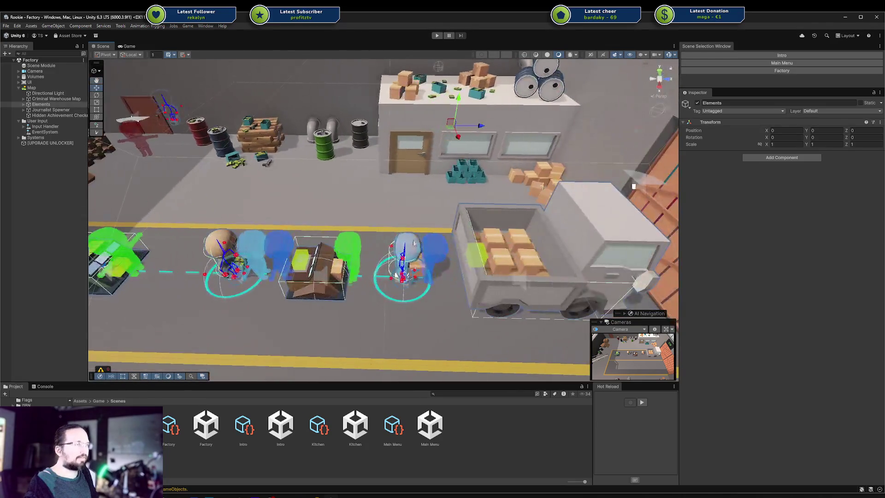
scroll(287, 273, down, 3)
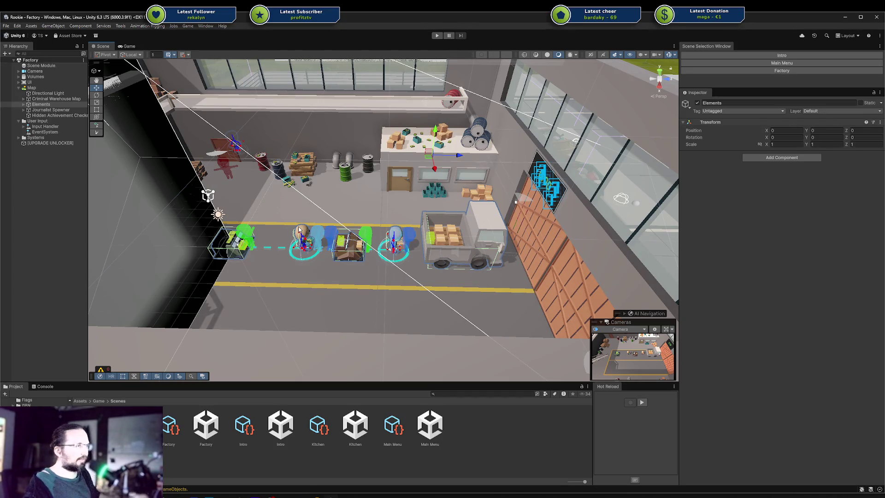
Step: Orbit to the yard dumpsters, select the blue Large Container Blue Full, then return to Game view
mouse_move(464, 160)
mouse_down()
mouse_move(466, 266)
mouse_move(329, 241)
mouse_up()
scroll(329, 241, down, 3)
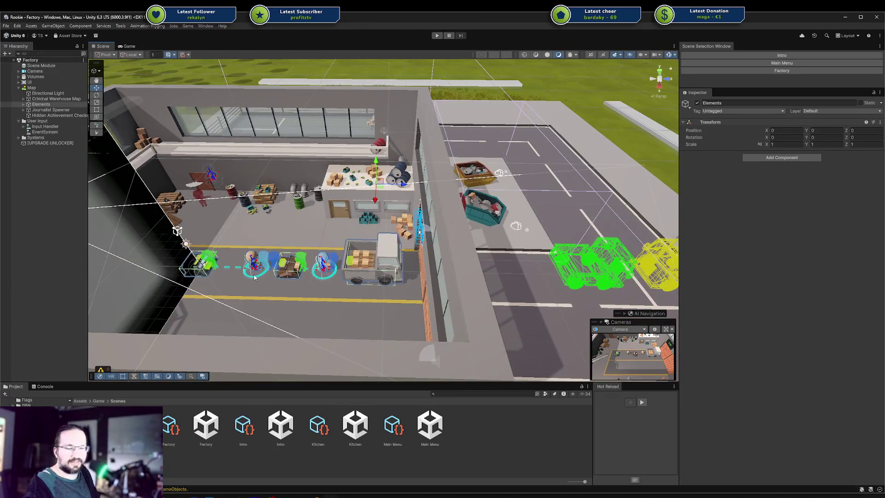
mouse_move(399, 235)
mouse_down()
mouse_move(295, 230)
mouse_move(293, 208)
mouse_move(350, 211)
mouse_move(383, 173)
mouse_move(364, 196)
mouse_move(213, 105)
mouse_move(373, 142)
mouse_up()
click(295, 247)
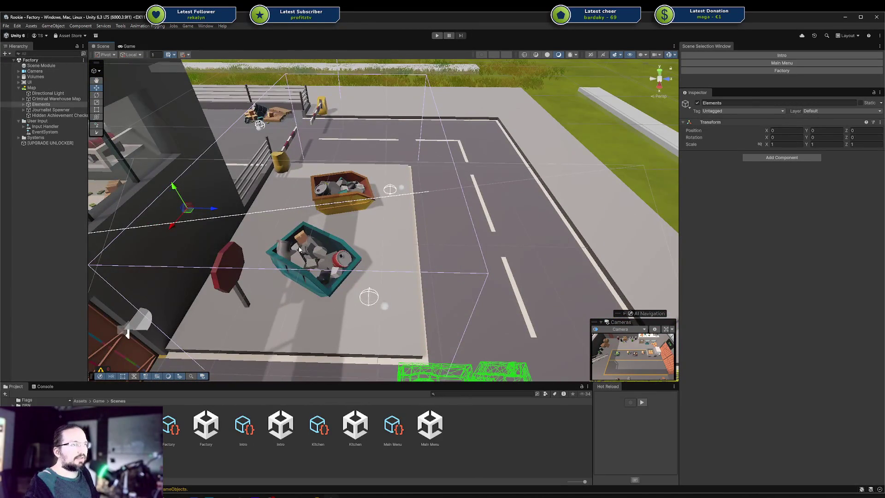
click(398, 158)
click(382, 207)
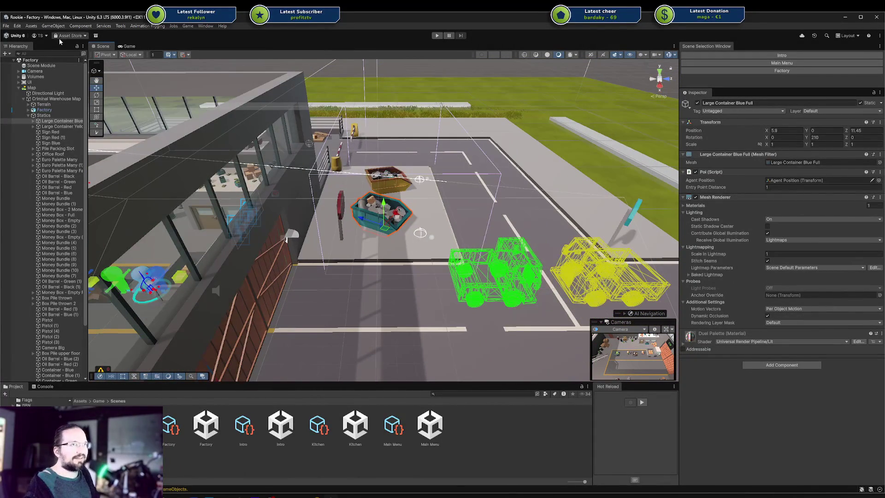
click(127, 46)
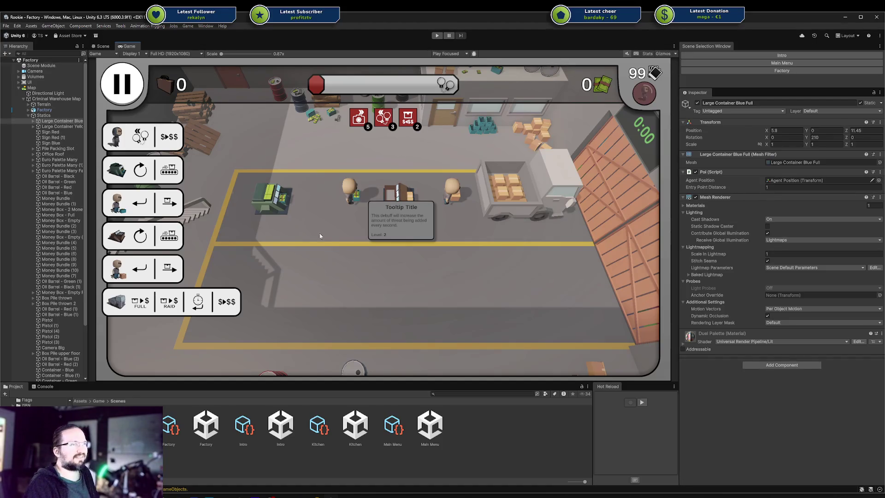
Step: Switch to the Scene view showing the factory's colored character placeholder figures
click(103, 46)
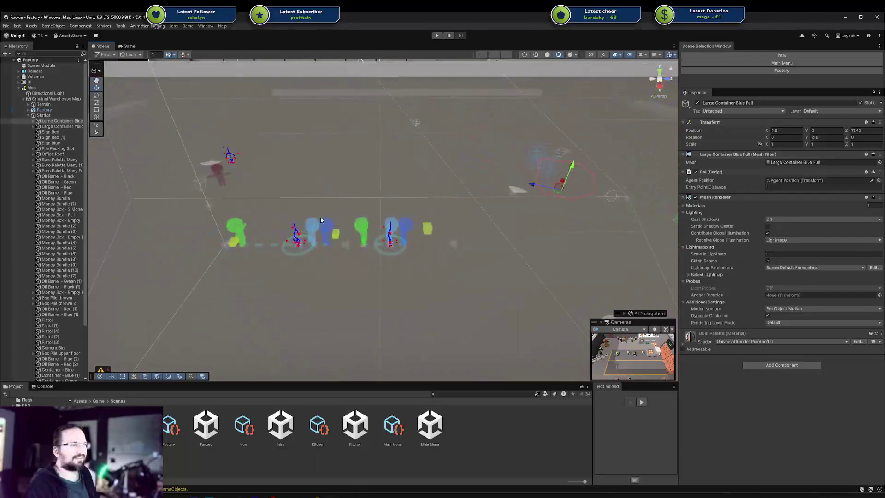
scroll(321, 220, up, 5)
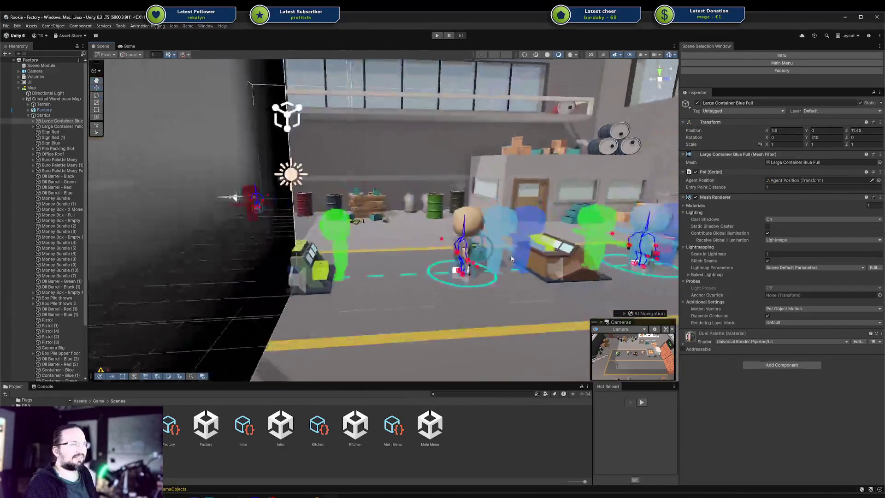
scroll(510, 258, up, 3)
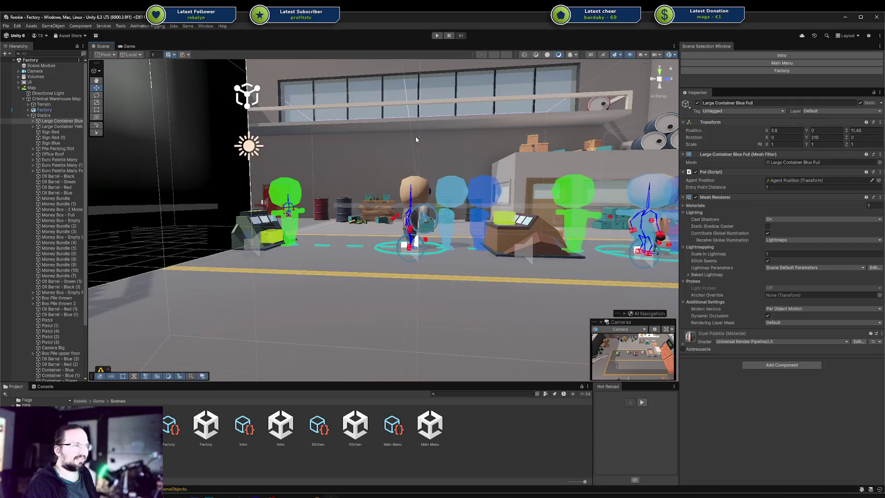
drag(415, 139, 421, 153)
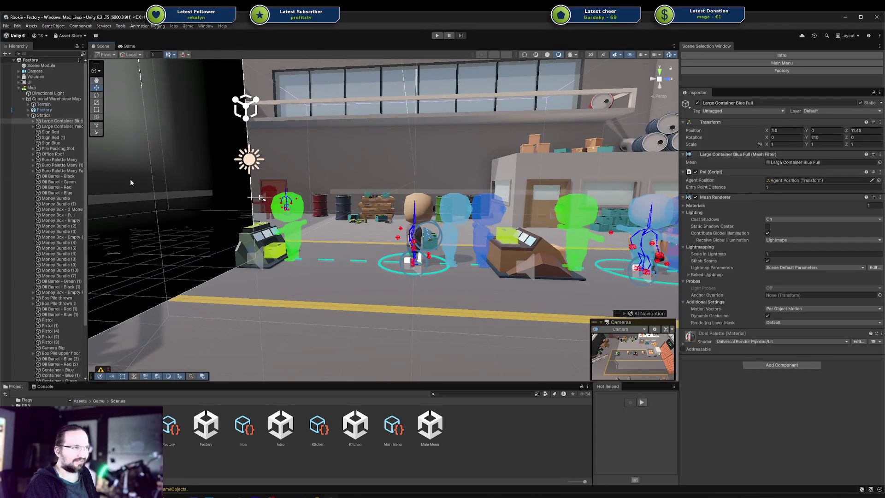
mouse_move(529, 194)
mouse_down()
mouse_move(498, 236)
mouse_move(372, 104)
mouse_up()
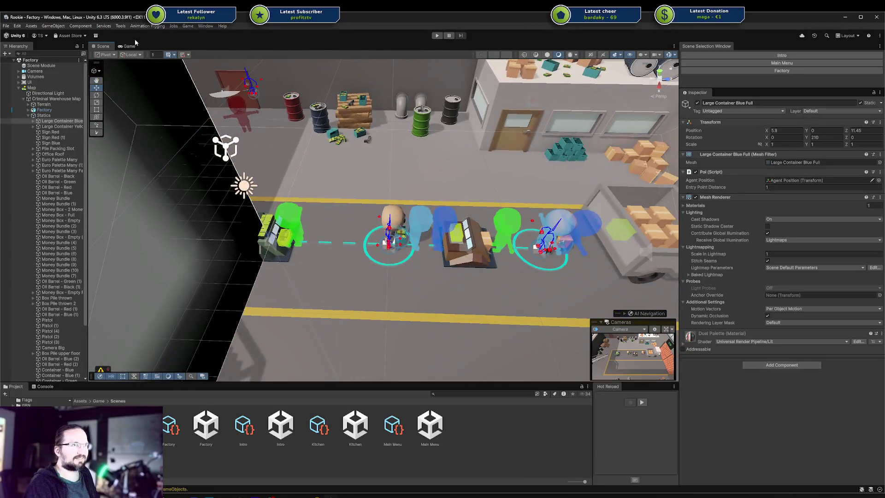
click(132, 46)
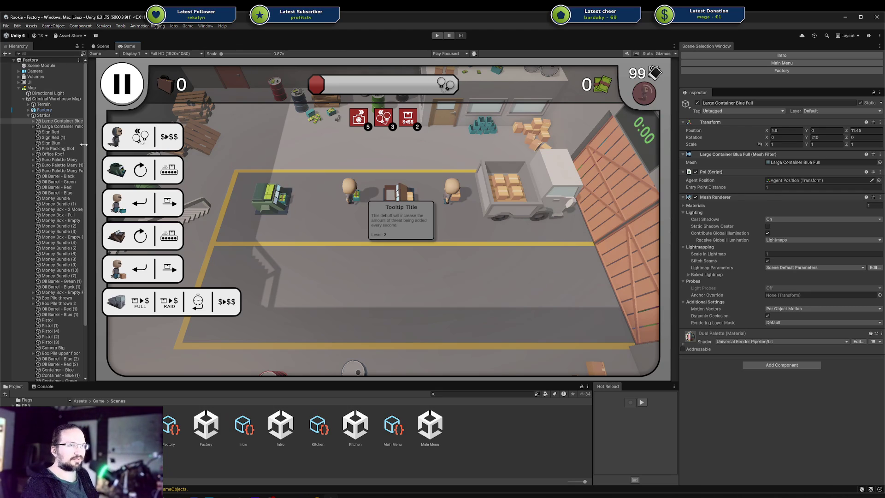
Step: Collapse and select the Statics group in Unity's Hierarchy, then bring up the Game Hud design in Affinity Designer
click(26, 115)
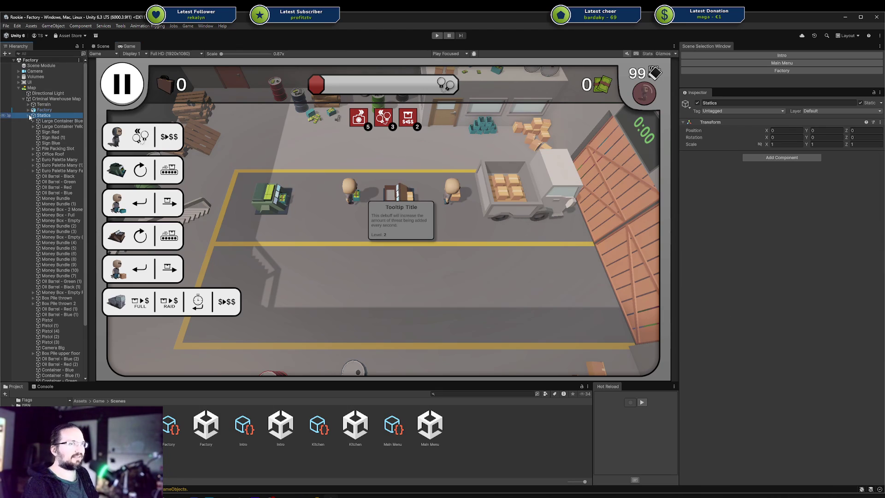
click(28, 115)
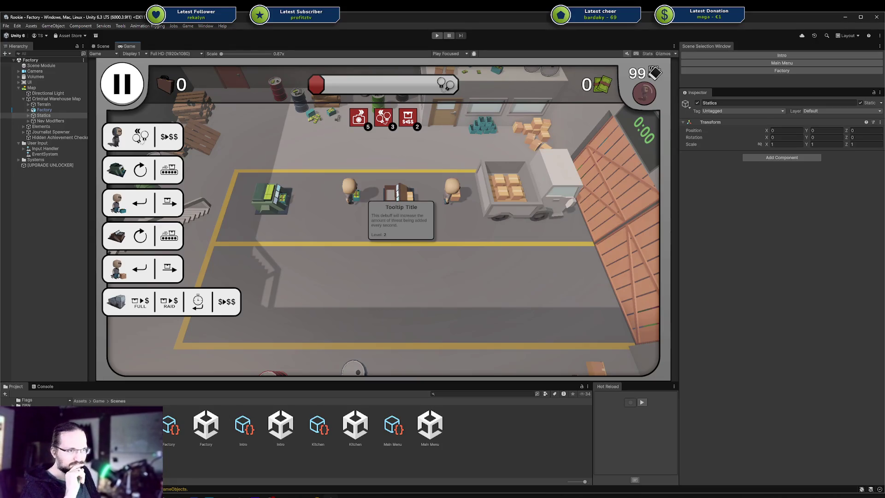
click(244, 493)
scroll(530, 240, up, 3)
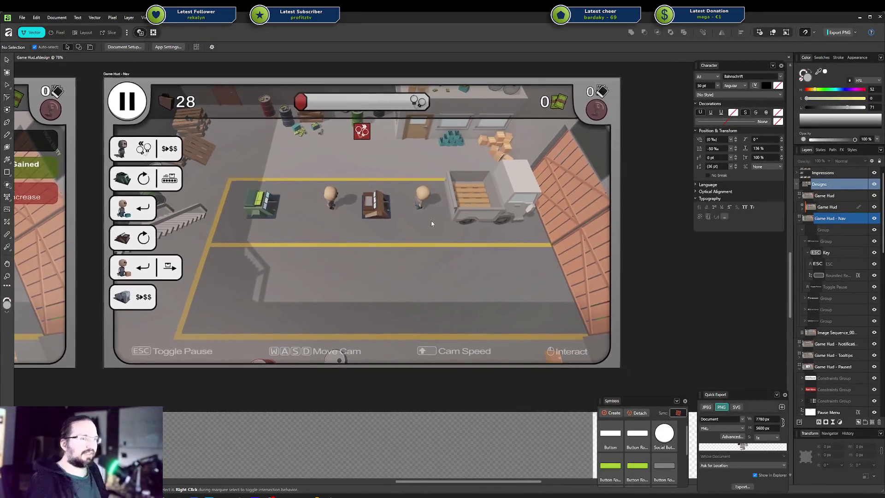
Step: Zoom out across the Game Hud - Nav artboard, then return to Unity and browse its window menu
scroll(416, 222, down, 3)
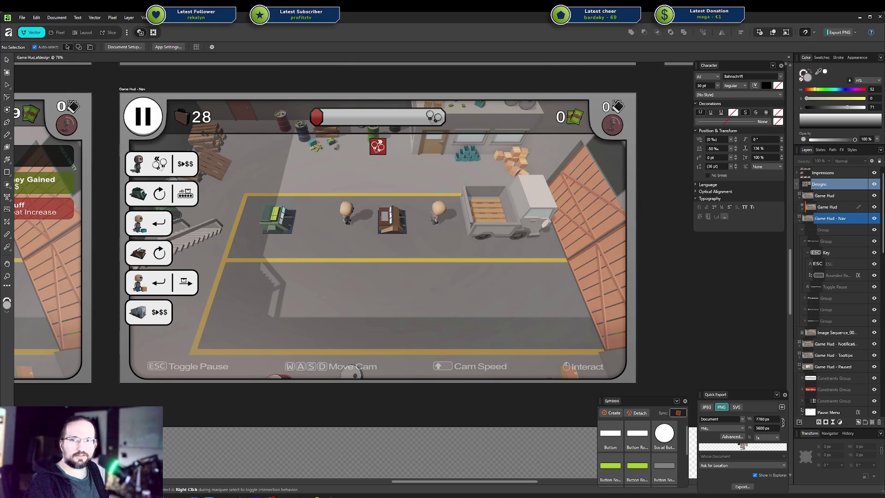
scroll(326, 343, down, 1)
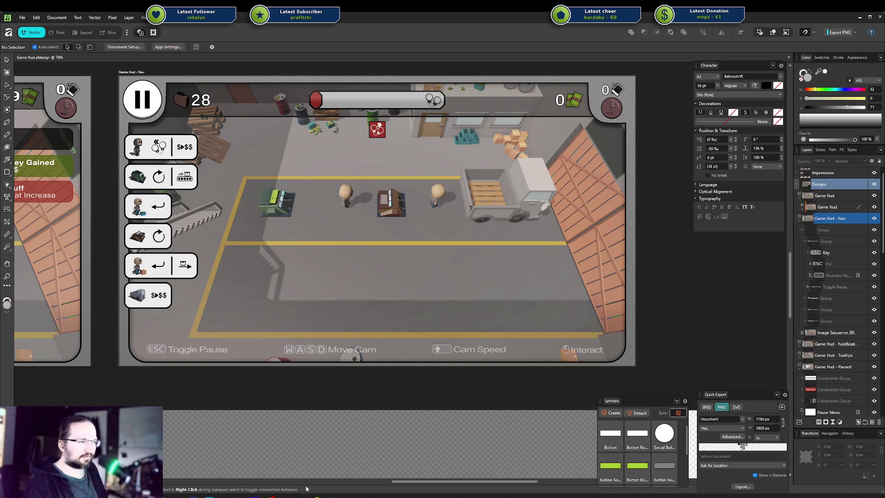
click(315, 496)
click(198, 26)
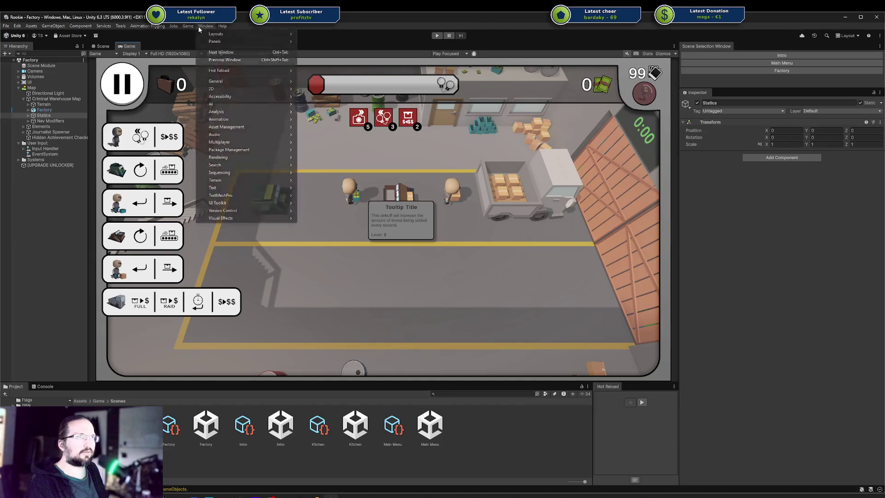
Step: Close the Help menu, clear the selection and open the Assets/Game folder in the Project panel
click(222, 25)
click(504, 444)
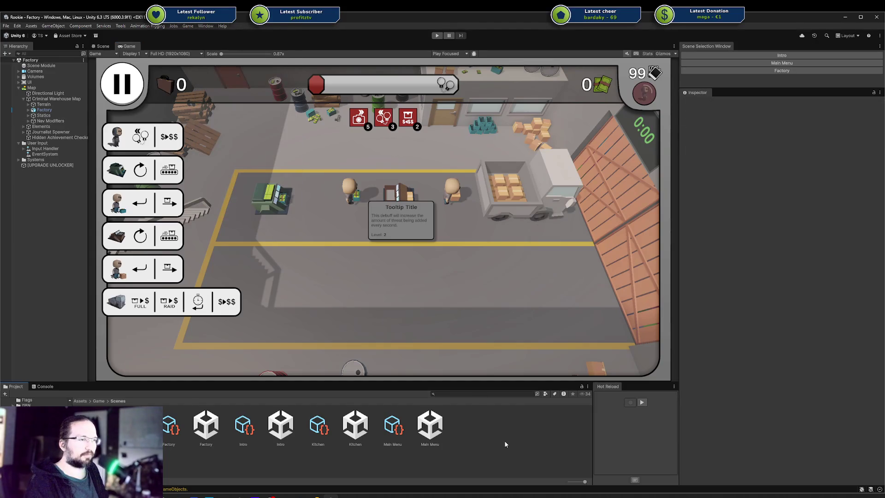
scroll(35, 401, up, 5)
click(99, 401)
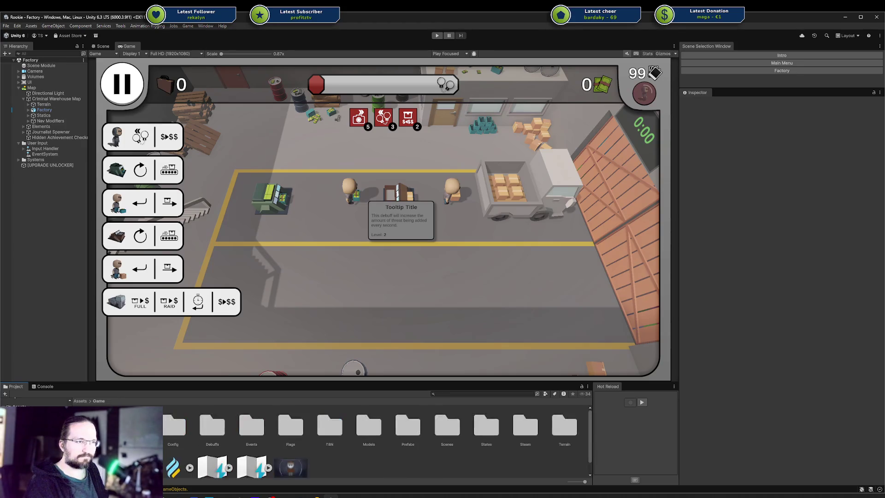
scroll(365, 467, down, 1)
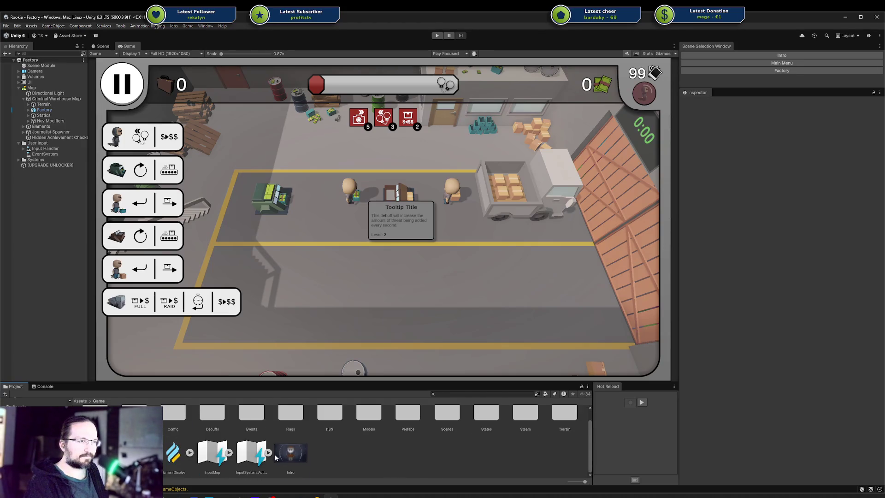
Step: Compare the import settings of the InputSystem_Actions and InputMap assets in the Inspector
click(254, 455)
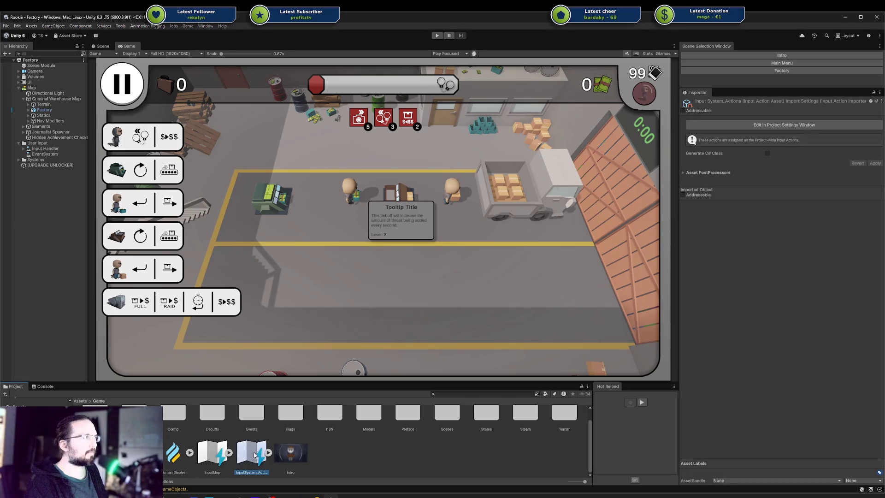
click(219, 456)
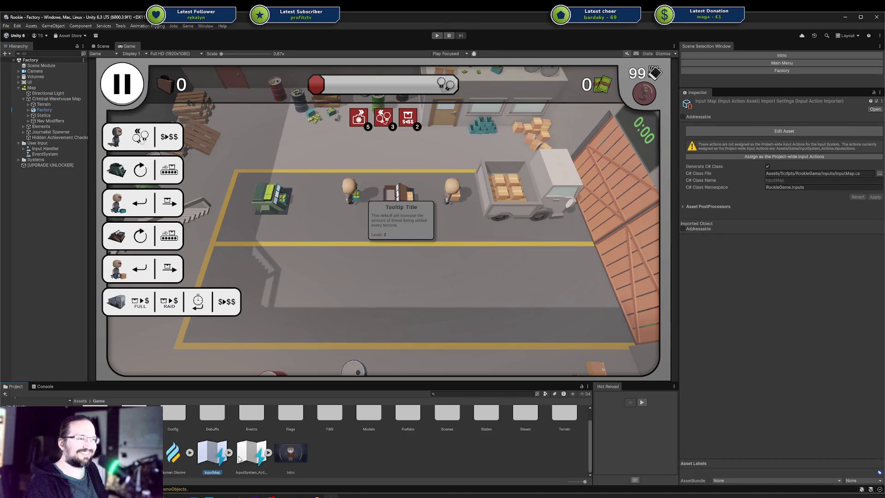
click(246, 461)
double_click(247, 461)
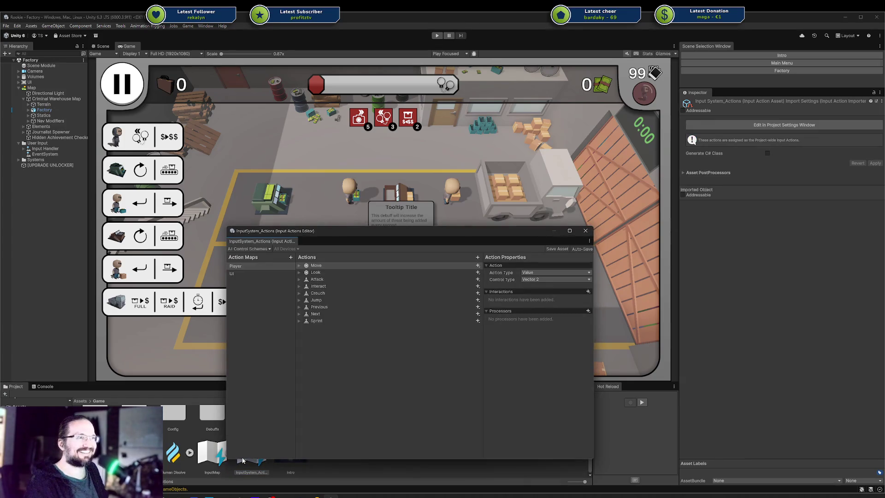
click(209, 461)
double_click(208, 462)
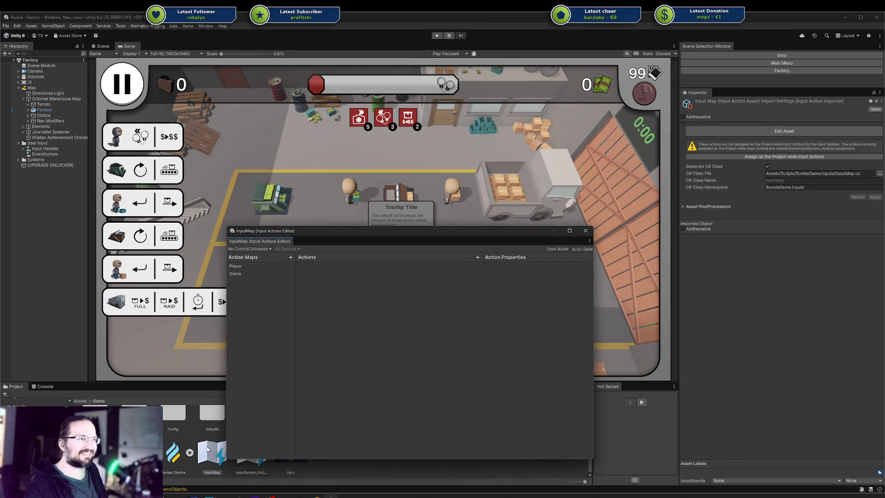
click(248, 269)
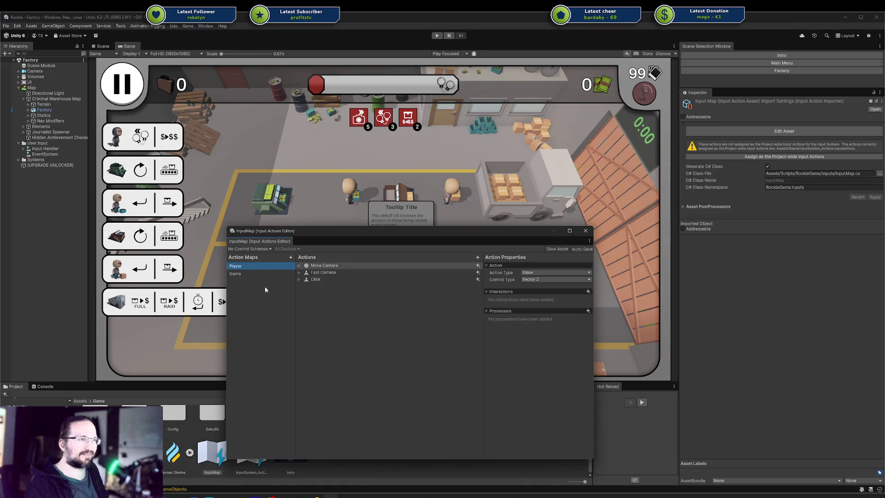
click(299, 271)
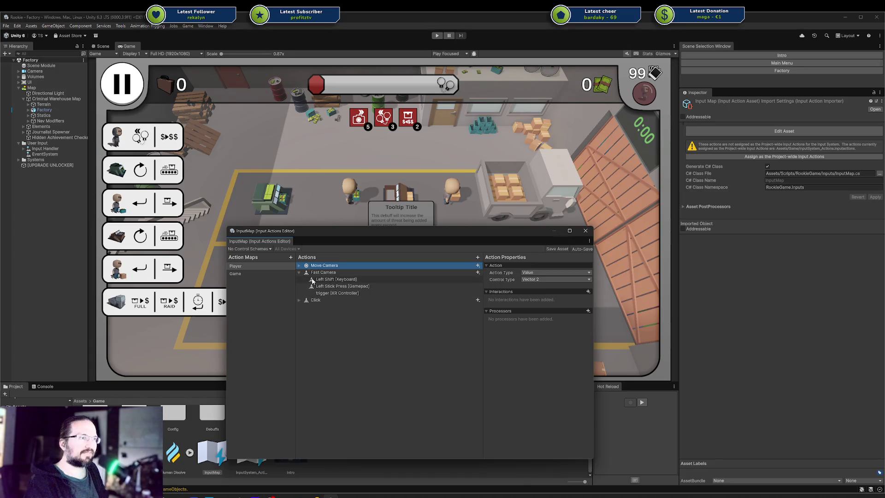
click(299, 300)
click(299, 300)
click(299, 266)
click(299, 266)
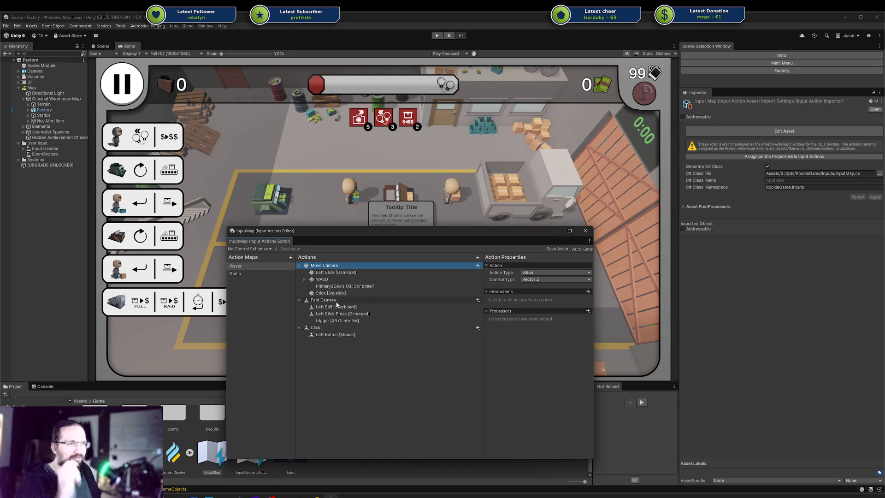
drag(341, 225, 342, 231)
click(299, 270)
click(300, 277)
click(300, 284)
click(586, 235)
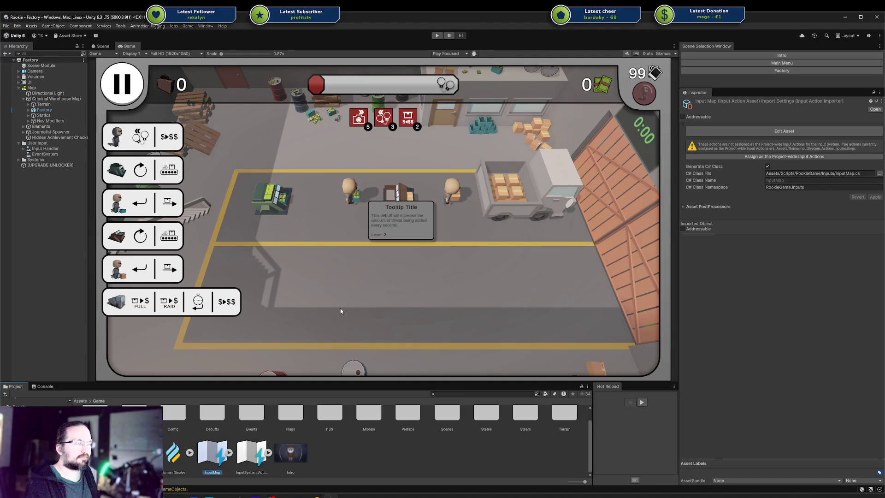
double_click(224, 448)
click(242, 278)
click(243, 272)
click(243, 279)
click(318, 271)
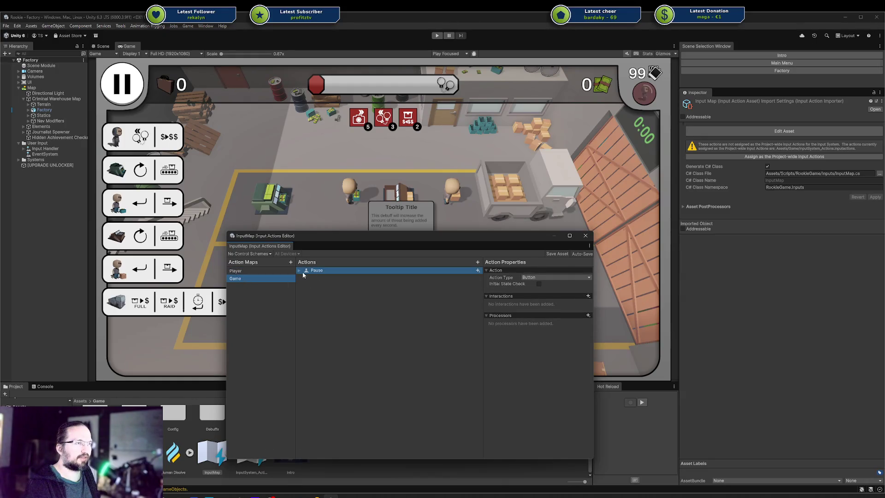
click(299, 271)
click(335, 283)
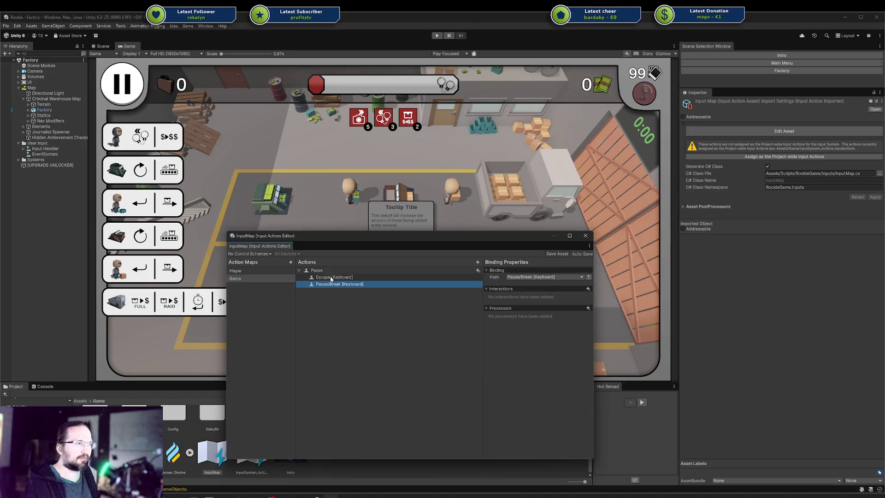
double_click(308, 271)
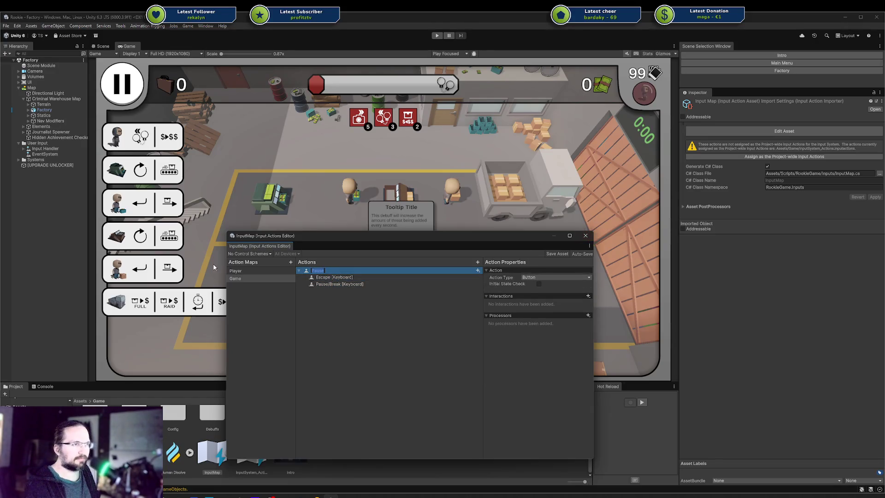
click(236, 270)
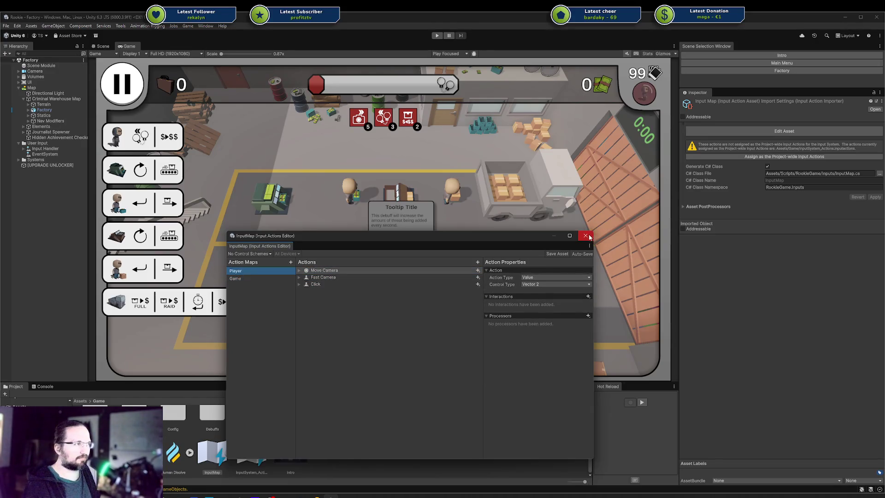
click(586, 236)
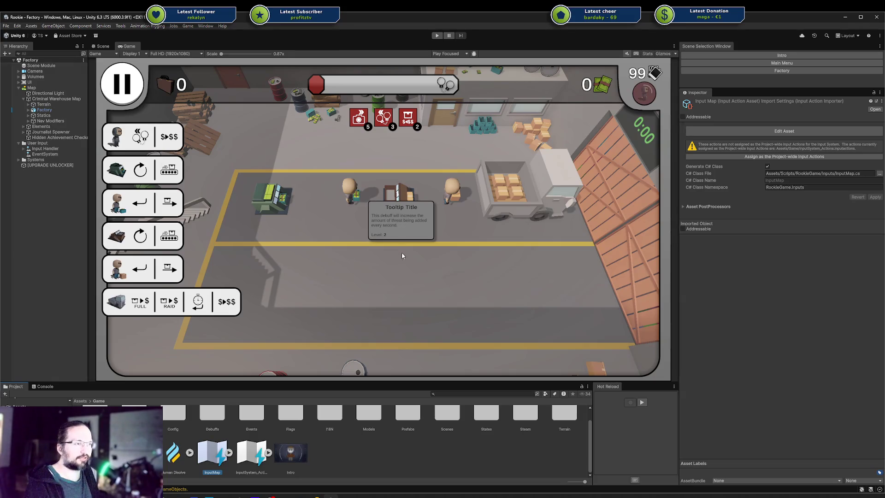
key(alt+Tab)
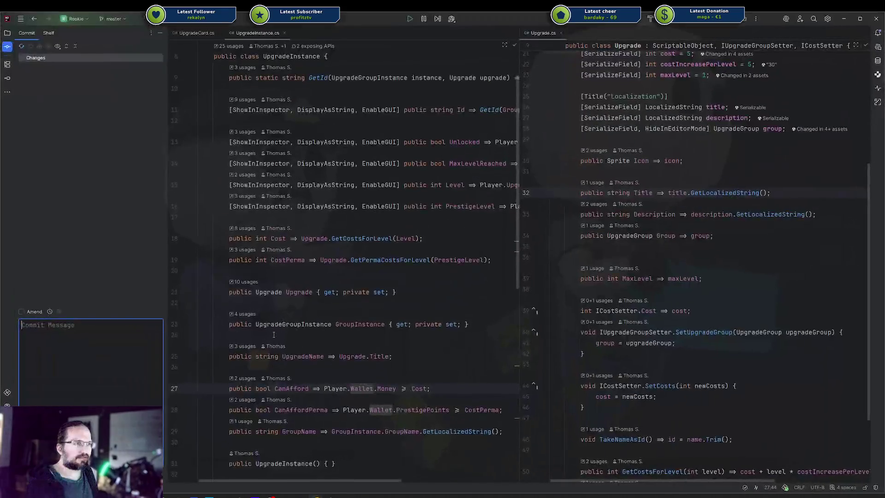
Step: Alt+Tab to Affinity Designer, choose the Move tool and scroll to the Nav artboard's bottom hint bar
key(alt+Tab)
key(alt+Tab)
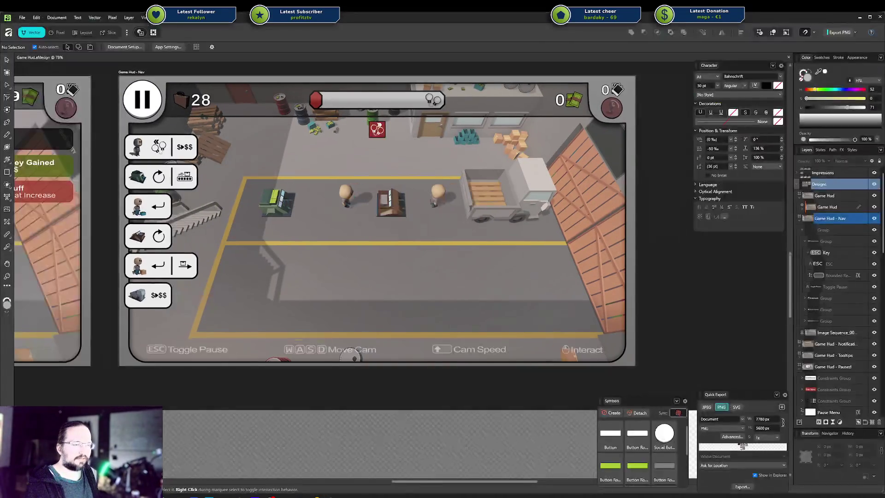
key(w)
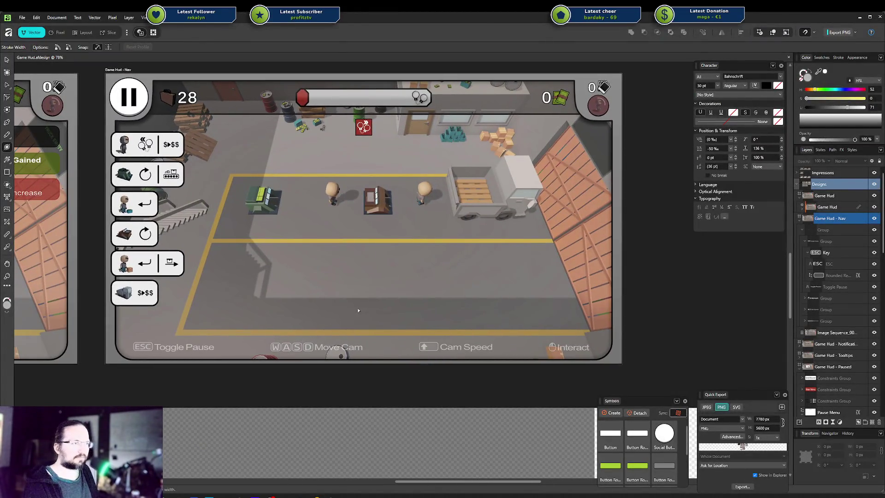
click(5, 59)
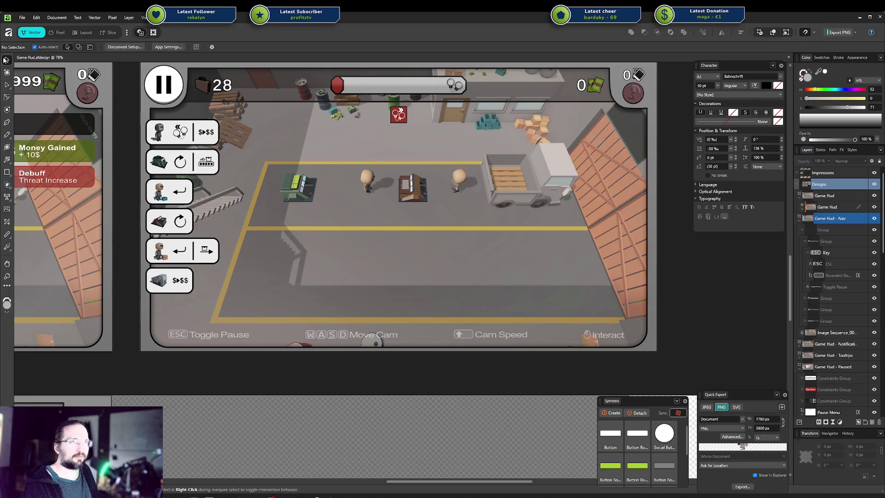
scroll(510, 280, left, 1)
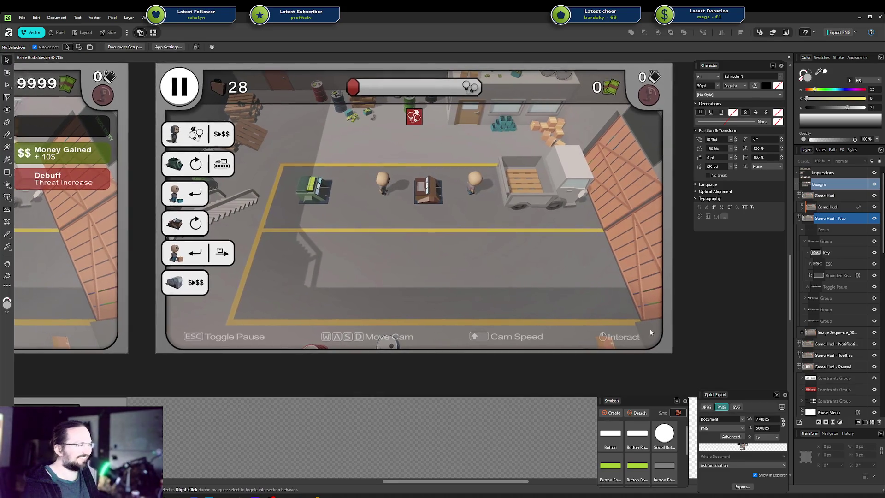
scroll(705, 359, up, 3)
scroll(643, 352, left, 3)
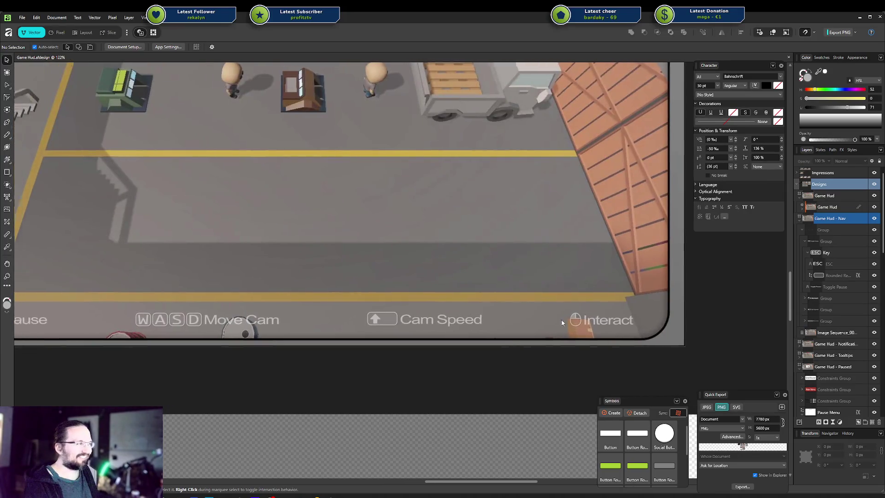
scroll(676, 345, down, 2)
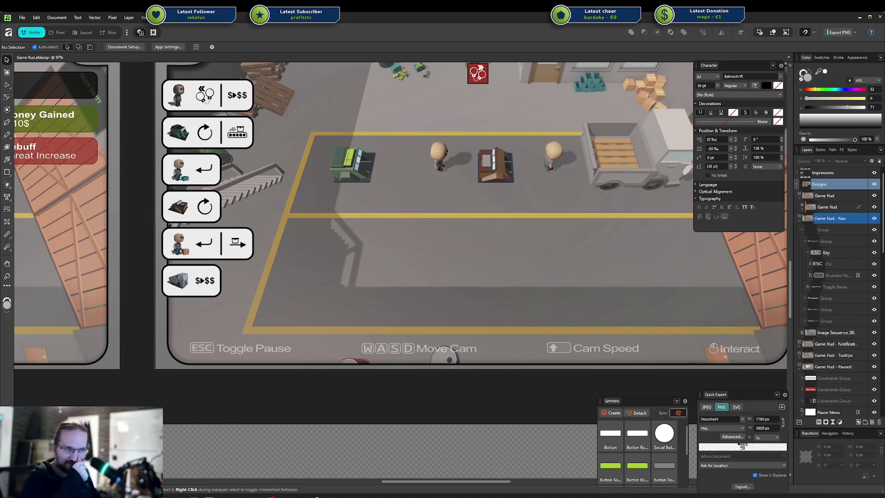
Step: Pan the canvas to bring the left side of the Game Hud - Nav artboard into view
mouse_move(601, 239)
mouse_down()
mouse_move(568, 239)
mouse_move(541, 266)
mouse_up()
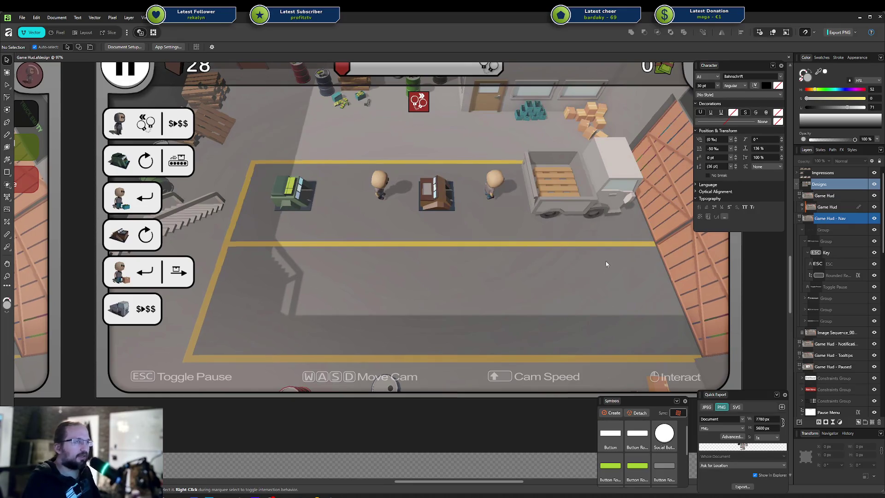
scroll(558, 274, right, 2)
scroll(576, 283, up, 2)
scroll(569, 299, right, 1)
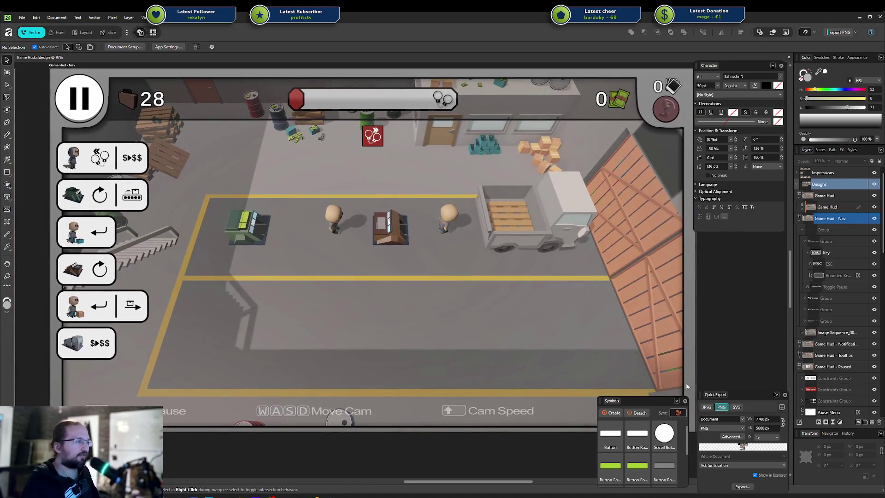
Step: Dock the Symbols panel into the right panel stack above Quick Export and zoom out
drag(675, 400, 762, 292)
scroll(557, 388, down, 2)
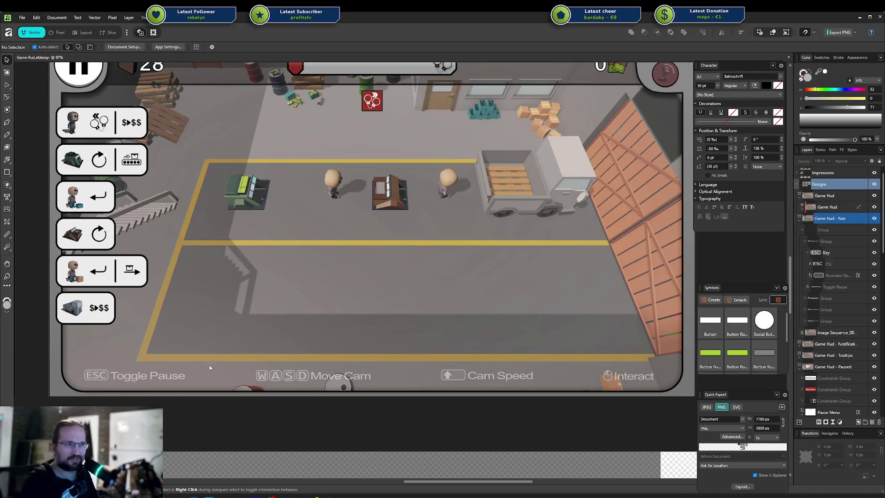
scroll(558, 363, down, 1)
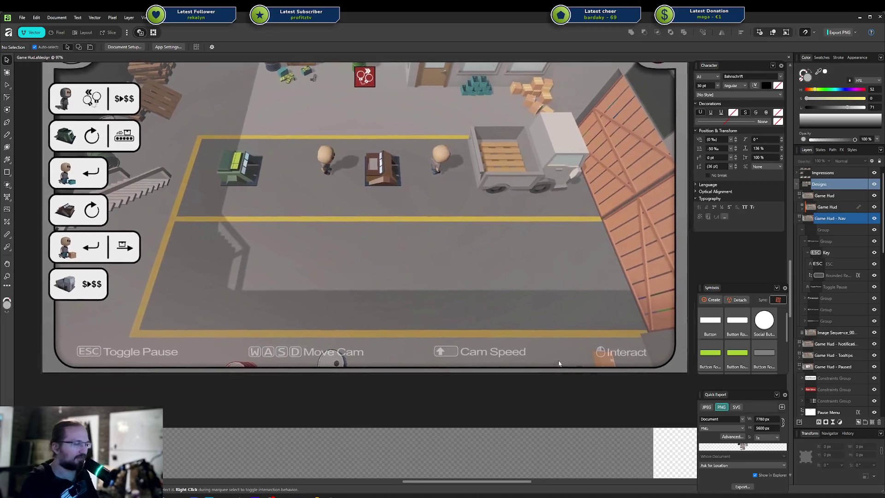
scroll(559, 363, down, 3)
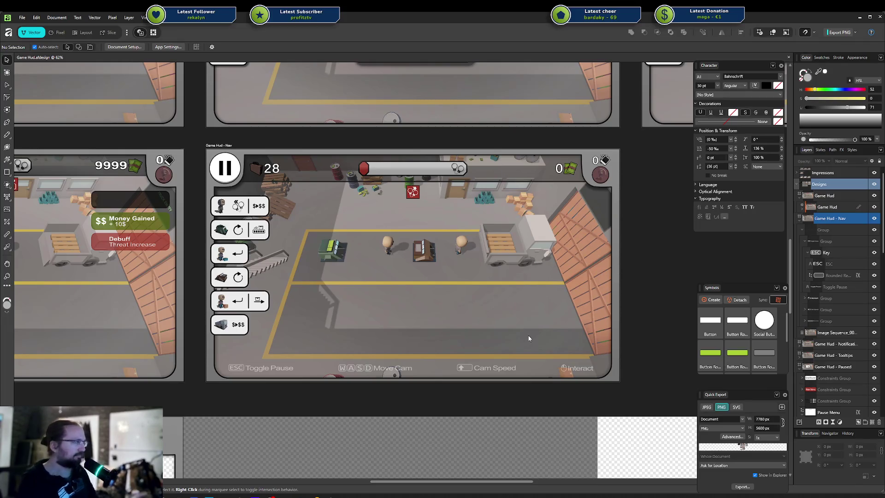
Step: Pan across the neighbouring Game Hud mockup artboards, then Alt+Tab to Unity's running Factory game view
scroll(523, 280, down, 2)
scroll(552, 333, down, 5)
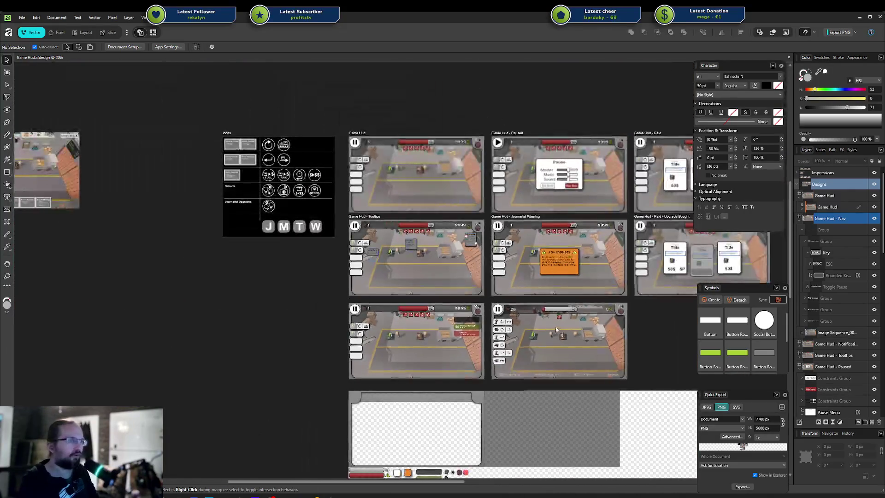
scroll(507, 297, up, 4)
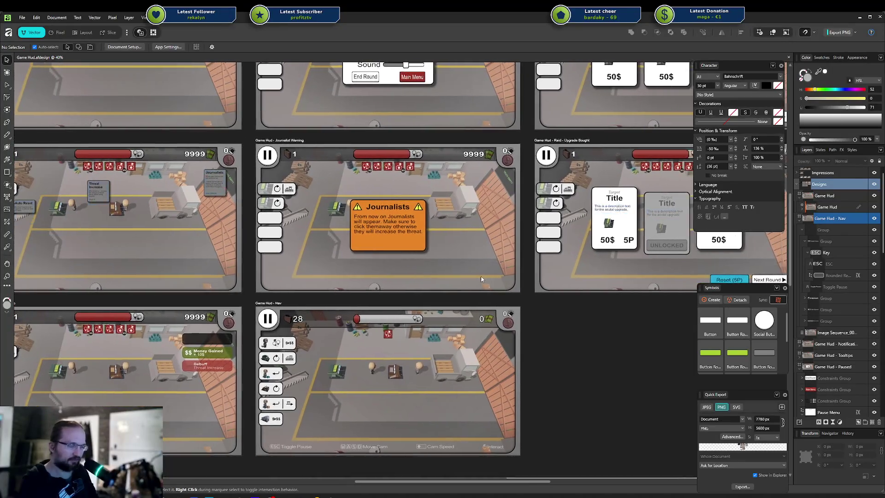
mouse_move(494, 279)
mouse_down()
mouse_move(573, 267)
mouse_move(412, 247)
mouse_up()
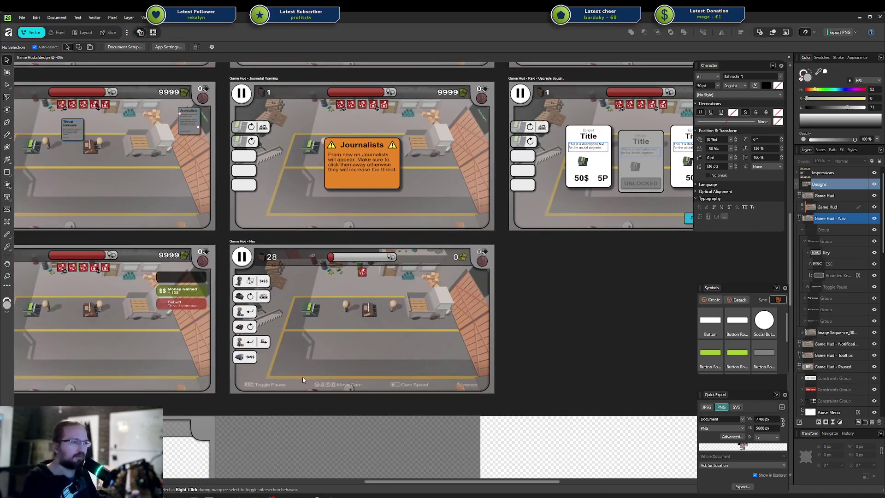
scroll(302, 377, right, 3)
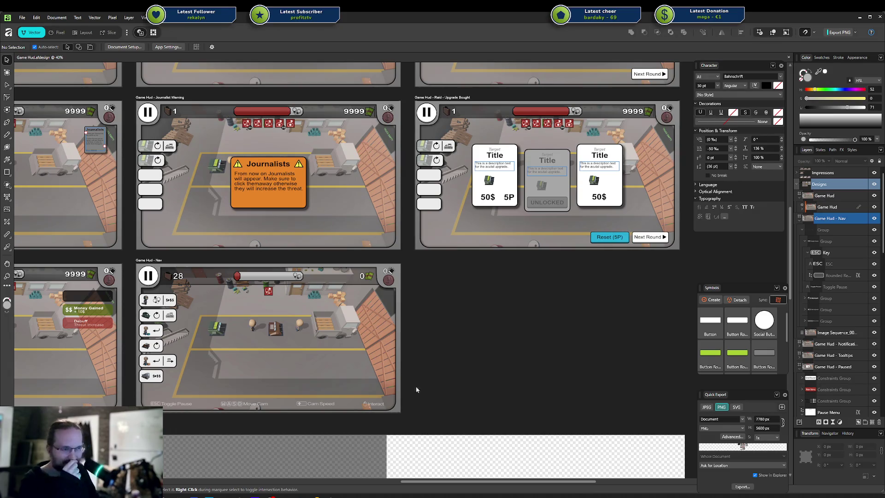
key(alt+Tab)
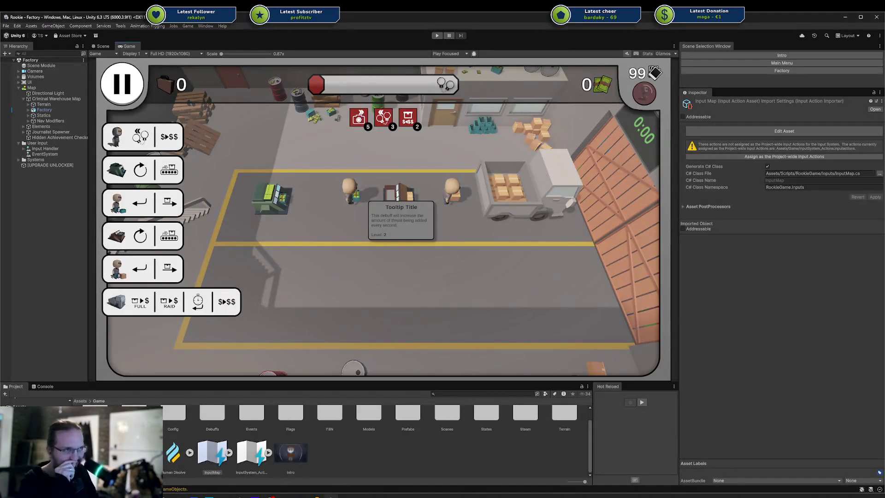
Step: Show the Factory Scene view in 2D mode and frame the game's UI canvases
click(102, 47)
click(130, 47)
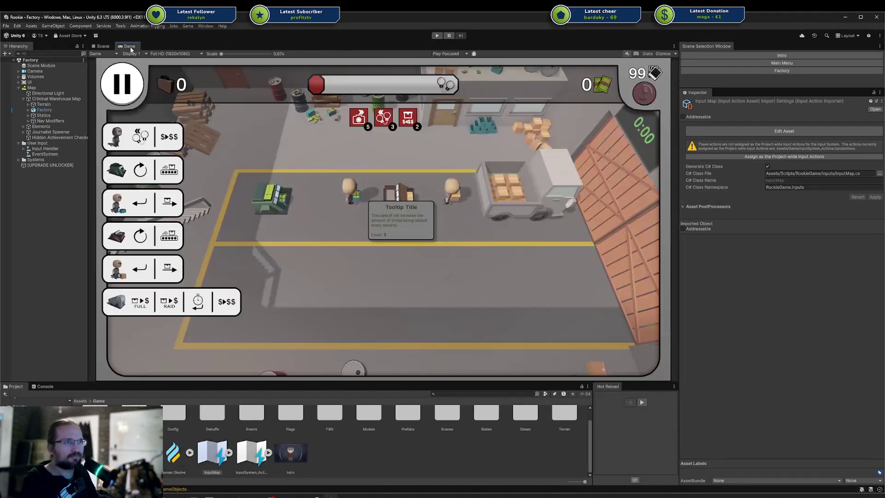
click(102, 46)
scroll(313, 100, down, 3)
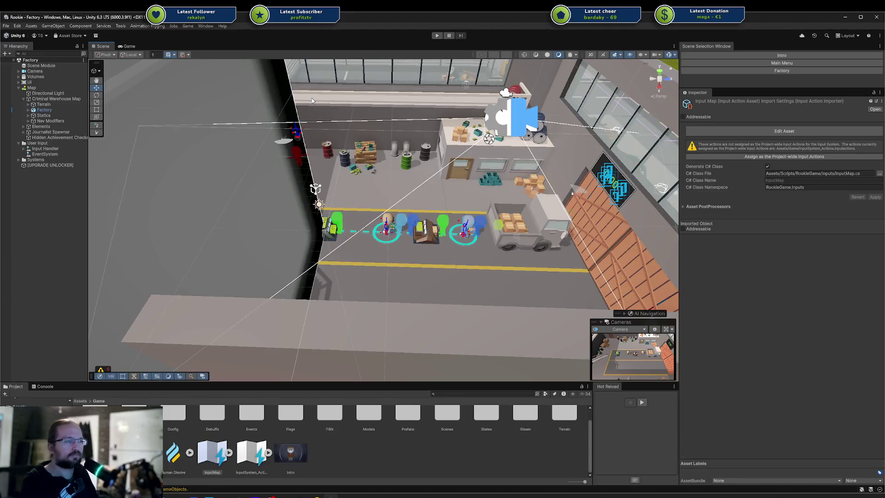
key(2)
scroll(416, 125, down, 5)
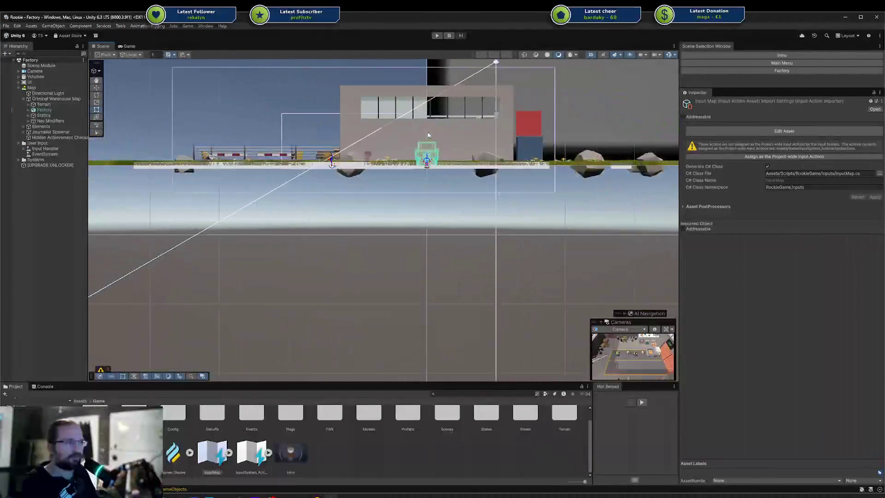
scroll(416, 125, up, 10)
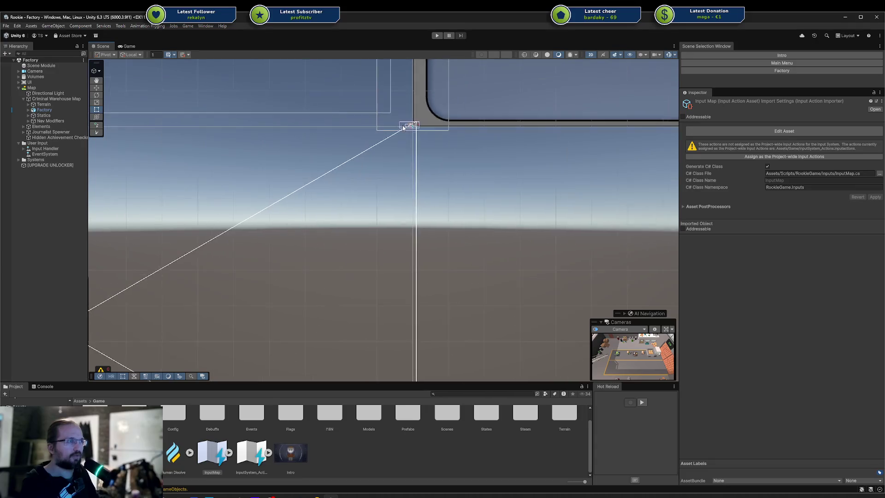
scroll(399, 131, up, 10)
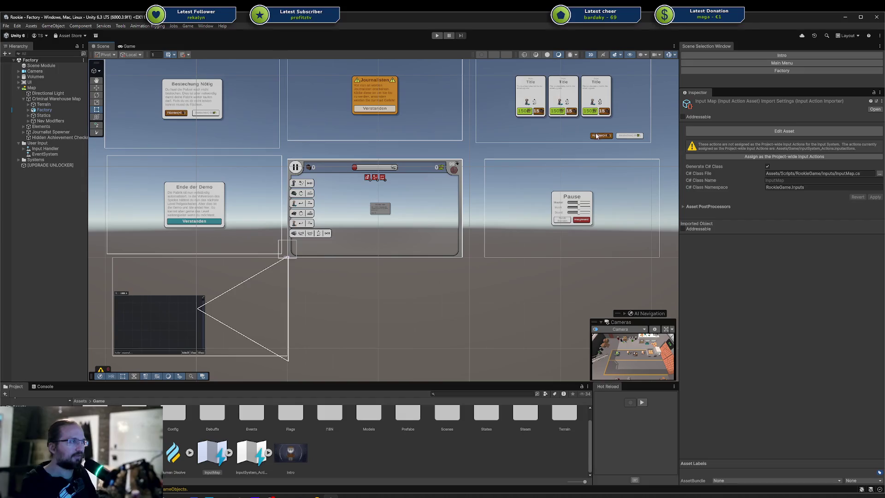
drag(495, 134, 473, 189)
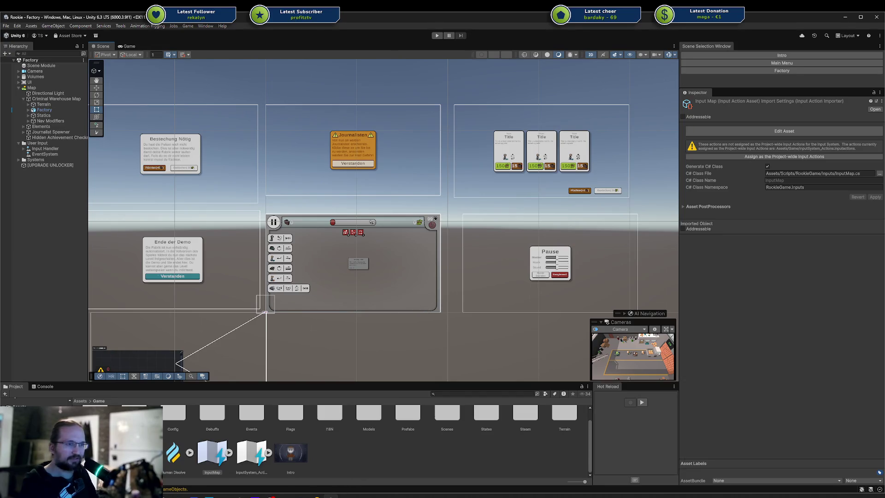
Step: Return to Affinity Designer and select and drag the Designs group of artboards
click(166, 495)
click(604, 258)
mouse_move(605, 258)
mouse_down()
mouse_move(610, 273)
mouse_move(657, 243)
mouse_up()
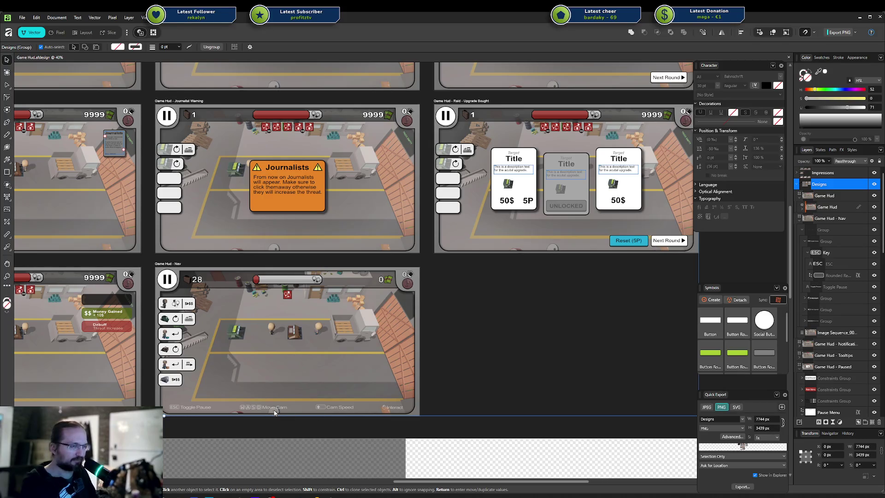
Step: Clear the selection and zoom in on the Game Hud - Nav artboard's bottom key-hint bar
scroll(280, 385, down, 5)
scroll(369, 300, left, 3)
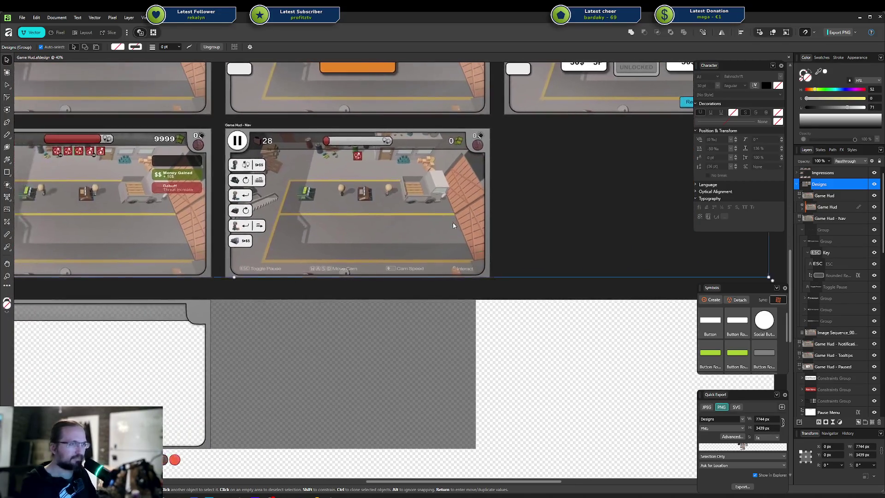
click(257, 285)
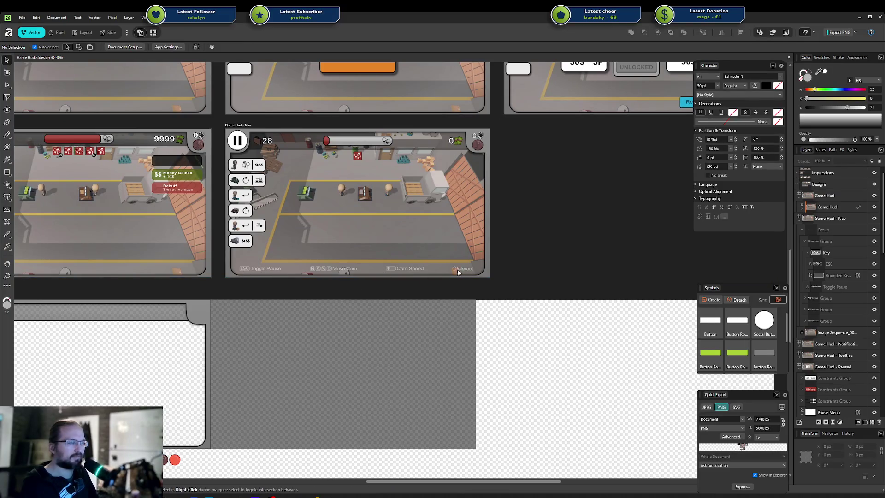
scroll(461, 267, right, 3)
scroll(358, 304, up, 1)
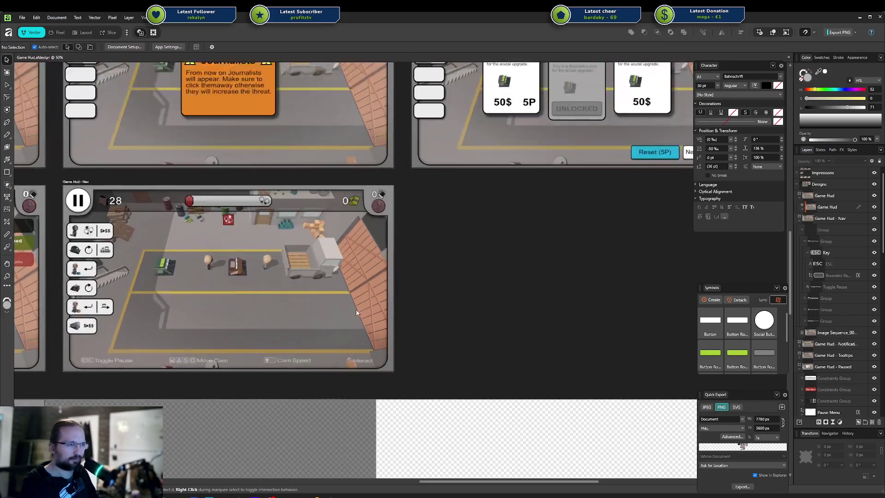
scroll(355, 331, up, 5)
scroll(304, 393, down, 4)
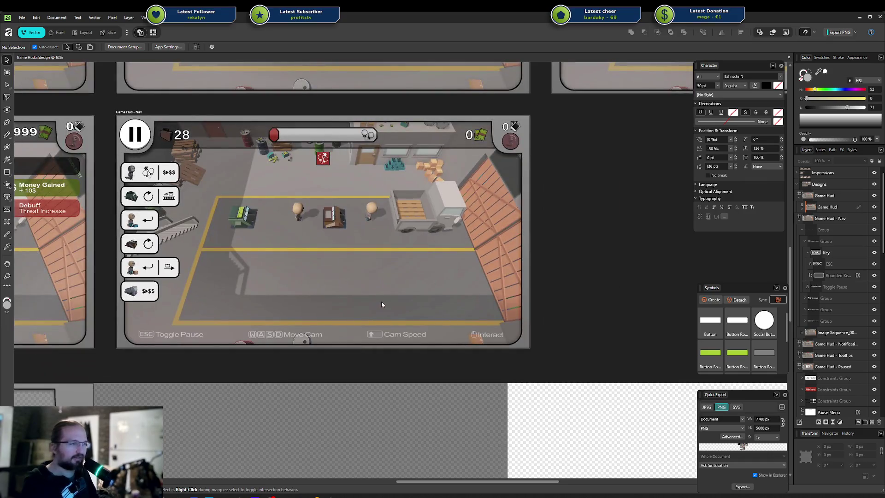
drag(381, 304, 411, 298)
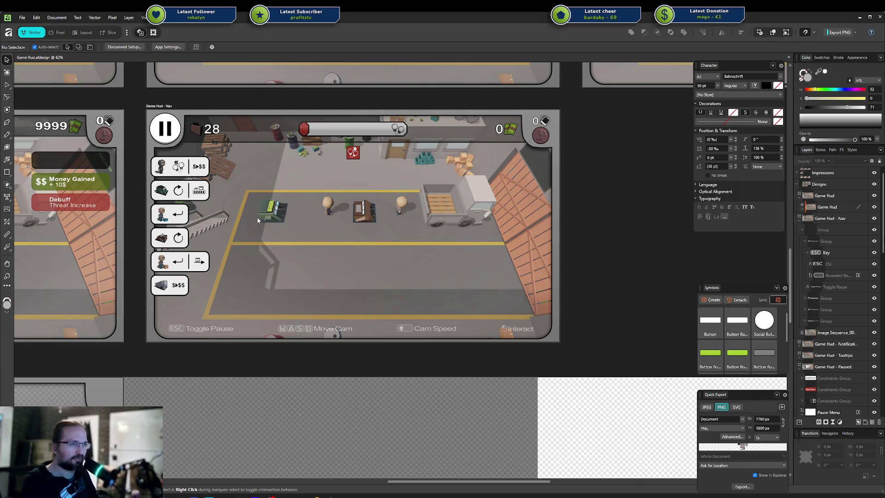
scroll(516, 173, right, 2)
scroll(516, 173, up, 1)
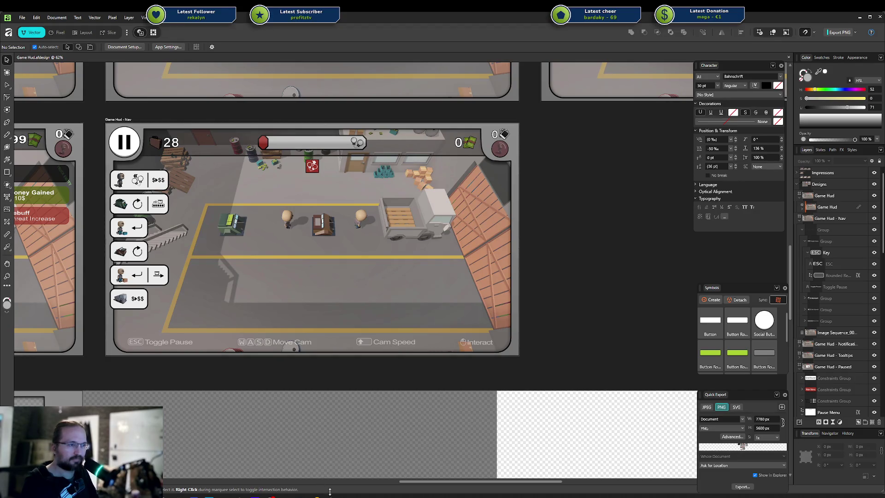
Step: Switch back to the Unity editor and open its Game menu
mouse_move(316, 496)
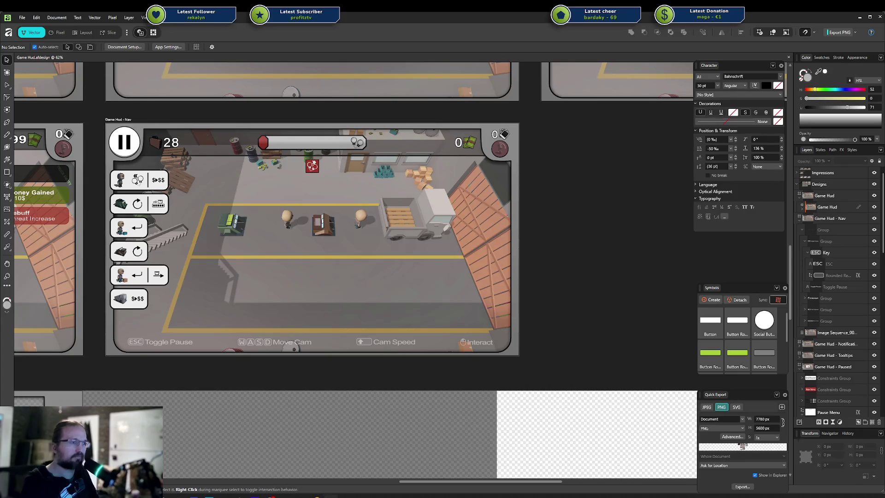
click(315, 458)
click(187, 26)
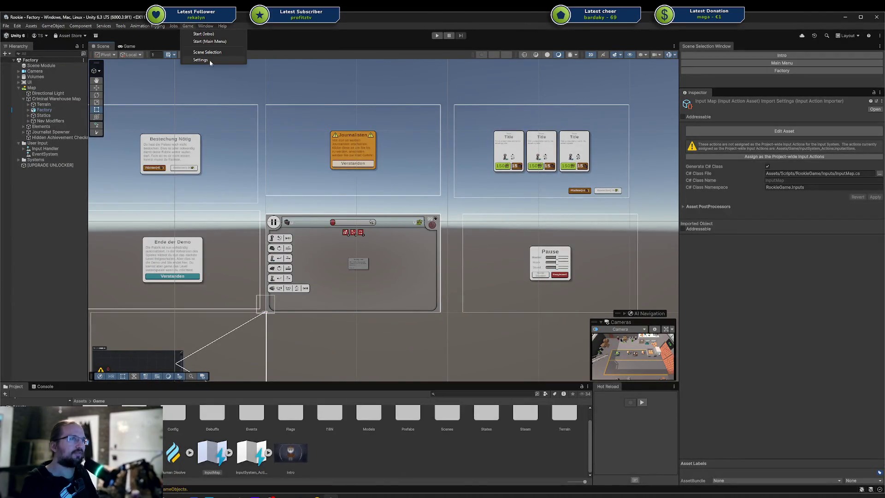
Step: Start the game via Game > Start (Main Menu), flee the bribe, then pause and resume
click(208, 42)
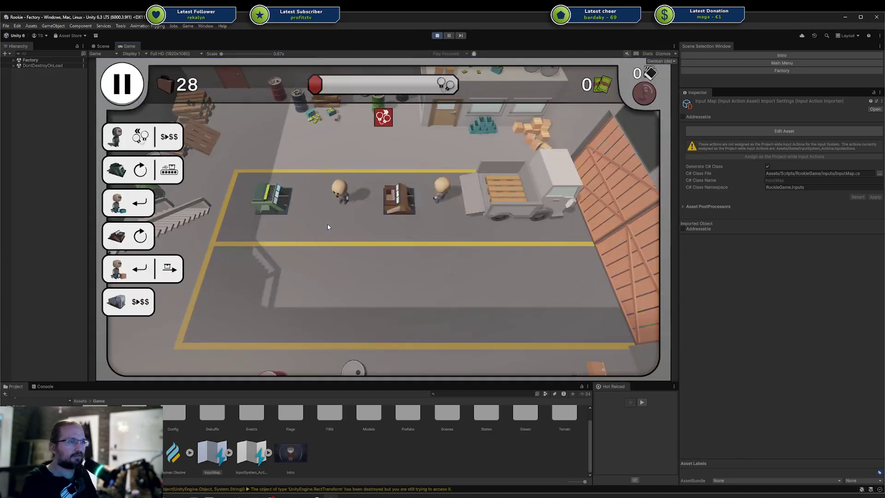
key(Escape)
key(Escape)
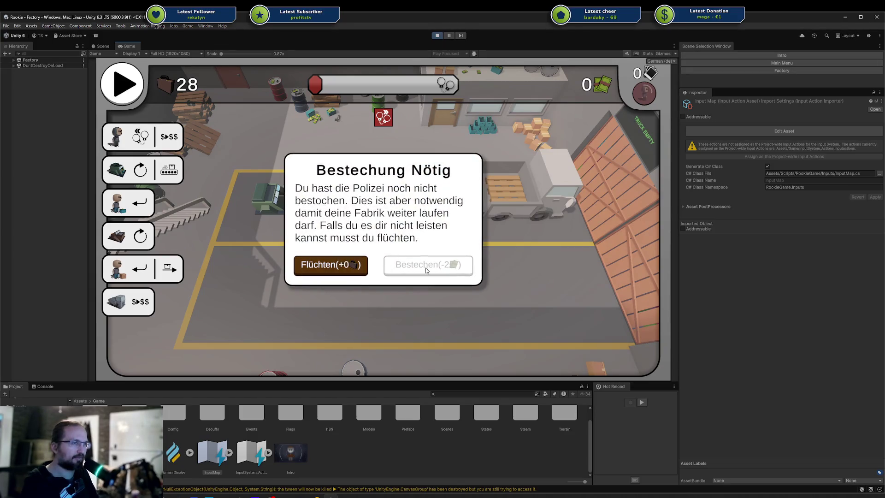
click(361, 264)
key(Escape)
click(360, 258)
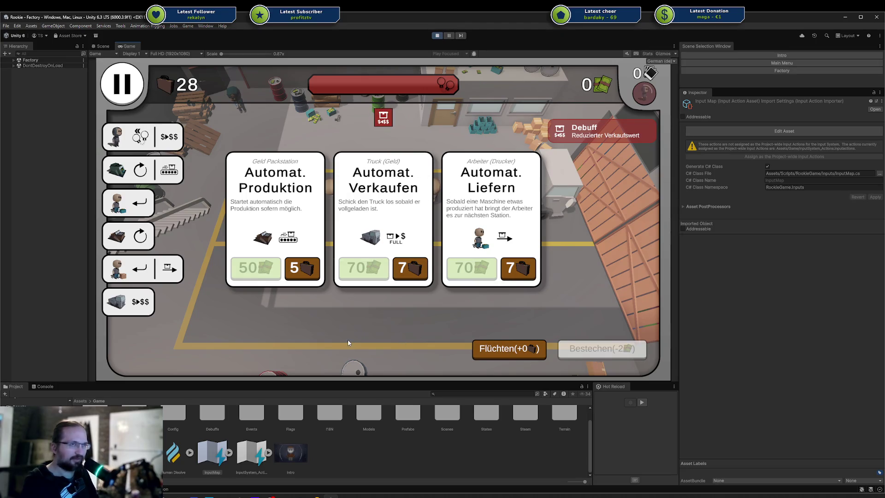
Step: Return to the game's main menu from the pause dialog, stop Play mode, and Alt+Tab to Affinity Designer
key(Escape)
click(411, 255)
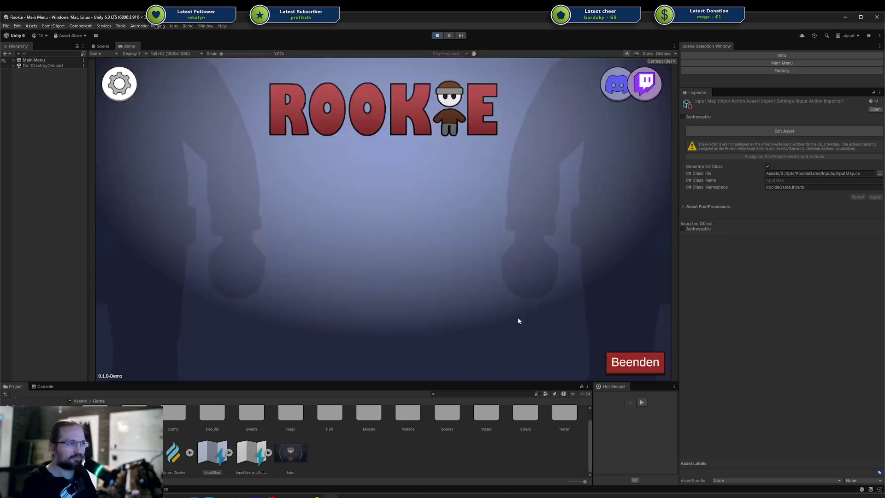
key(ctrl+p)
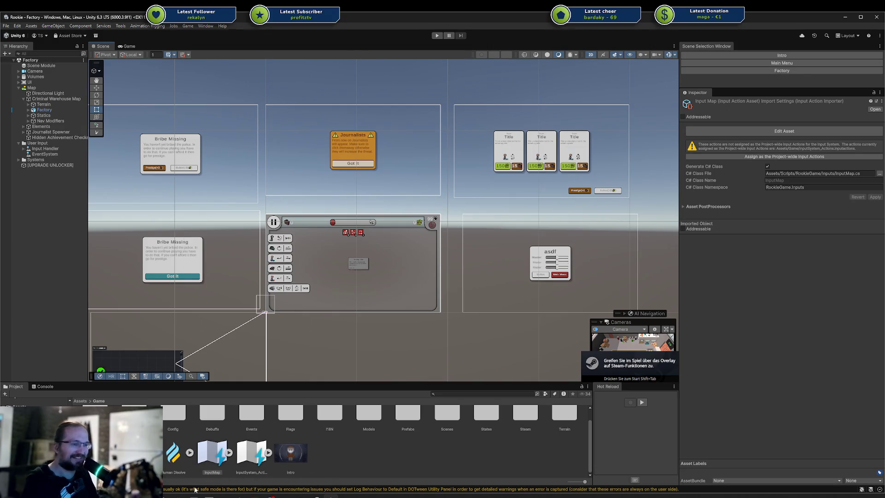
key(alt+Tab)
scroll(402, 353, up, 6)
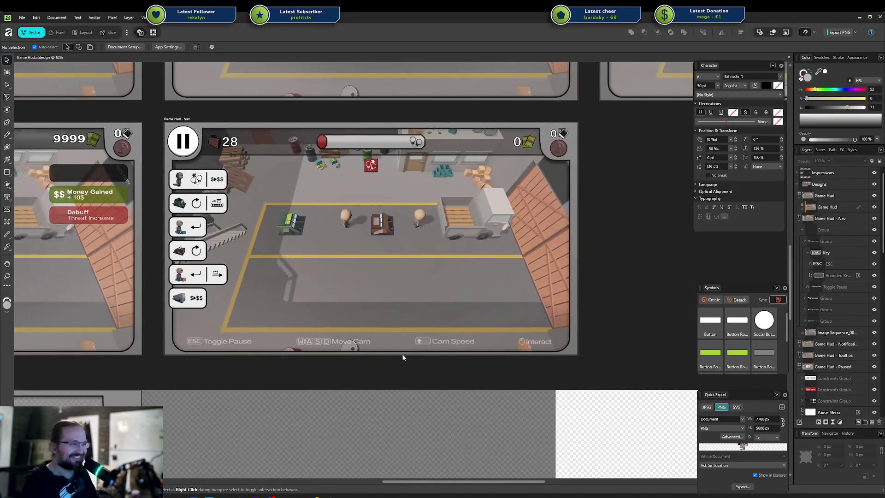
scroll(391, 340, down, 4)
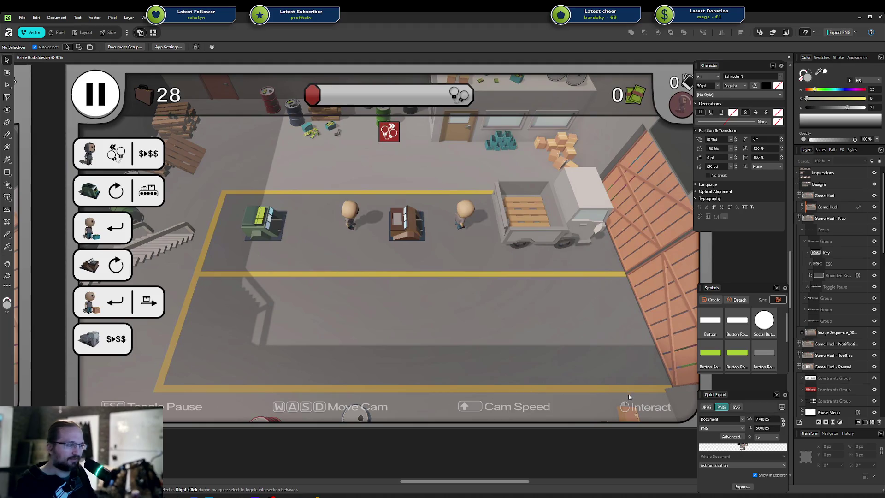
Step: Pan right and up across the Game Hud - Nav mockup
scroll(628, 401, right, 1)
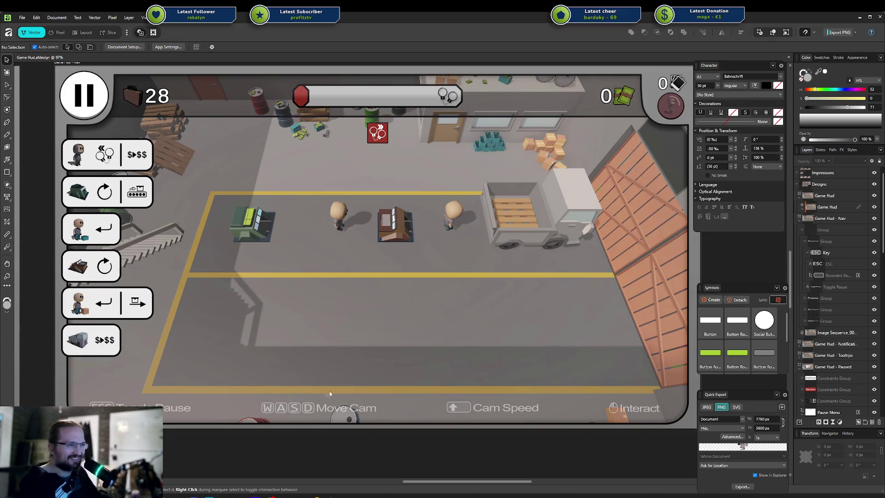
scroll(398, 428, right, 1)
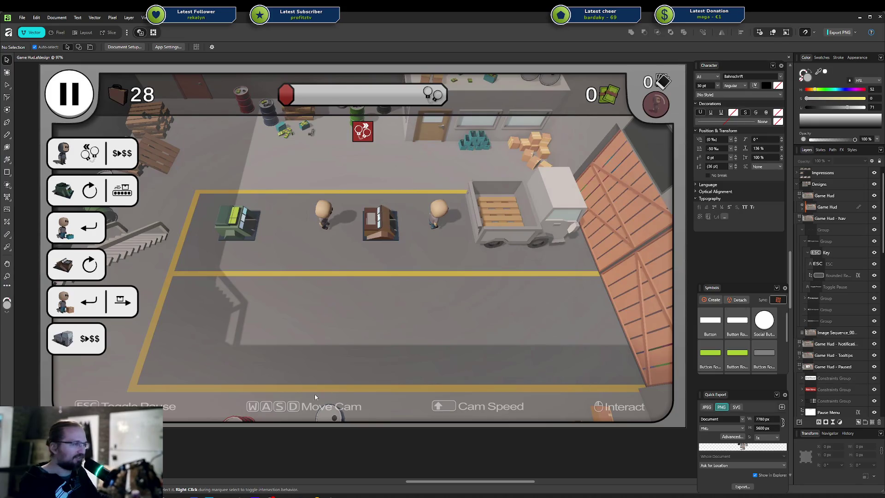
scroll(559, 396, up, 1)
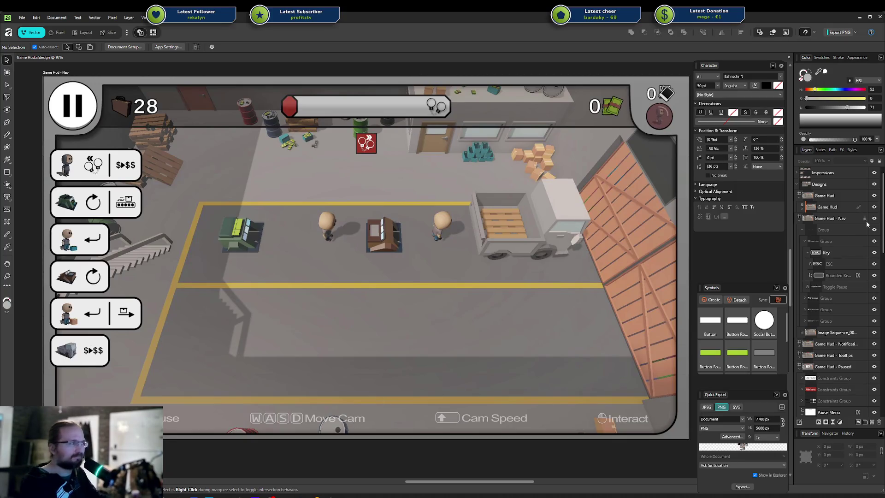
Step: Break up the nav bar hint group and hide the other nav bar prompts
click(804, 242)
click(827, 242)
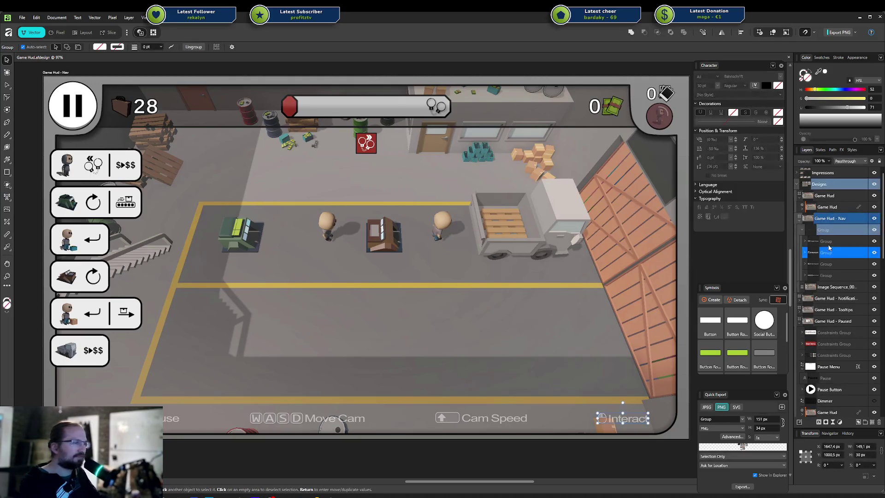
click(827, 254)
click(826, 264)
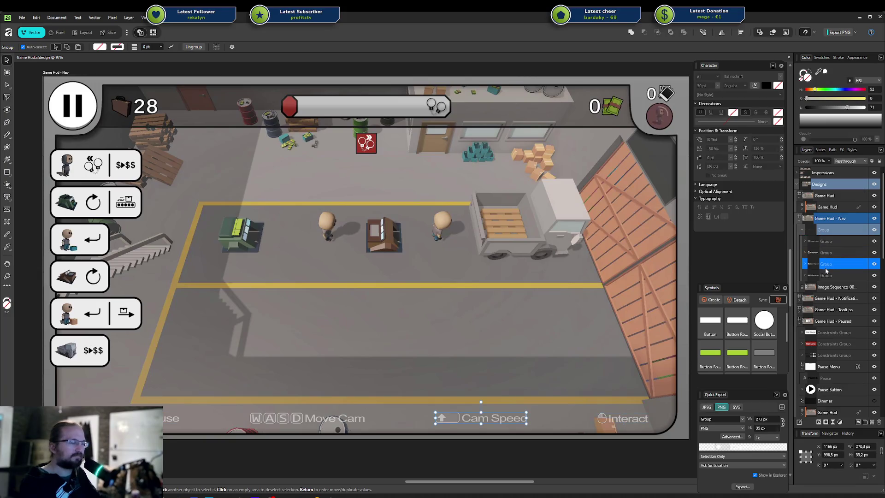
shift+click(825, 275)
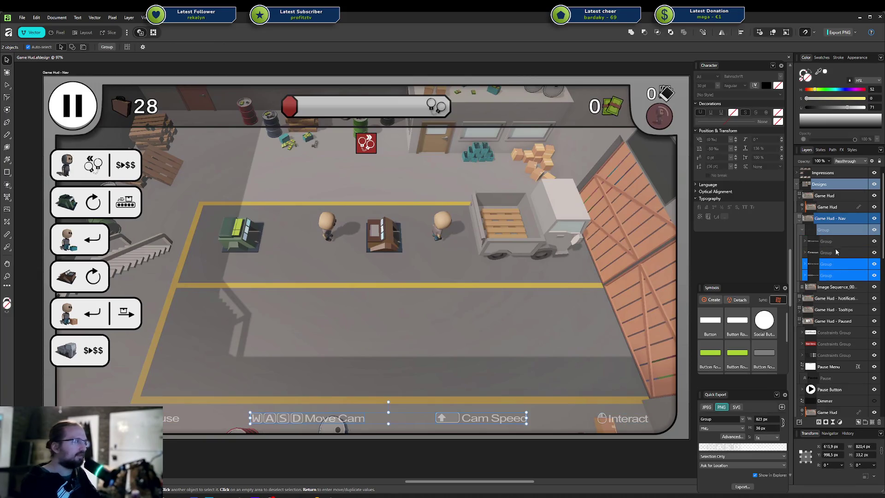
click(803, 230)
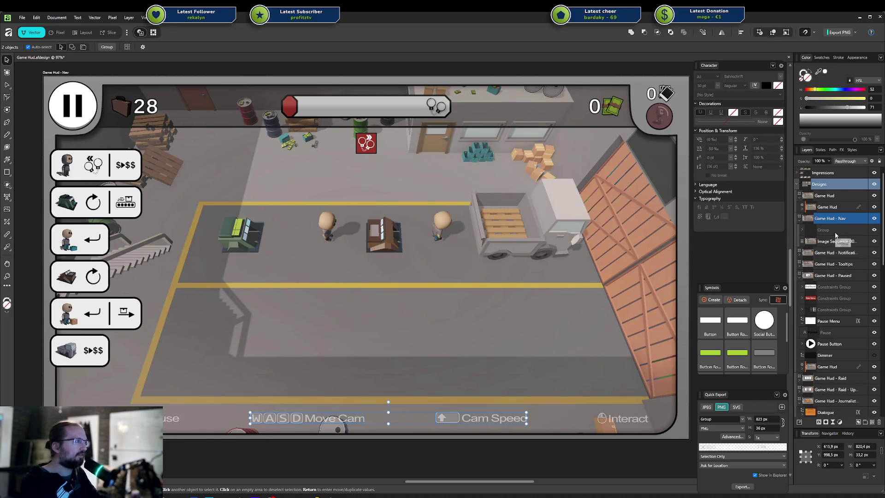
click(824, 234)
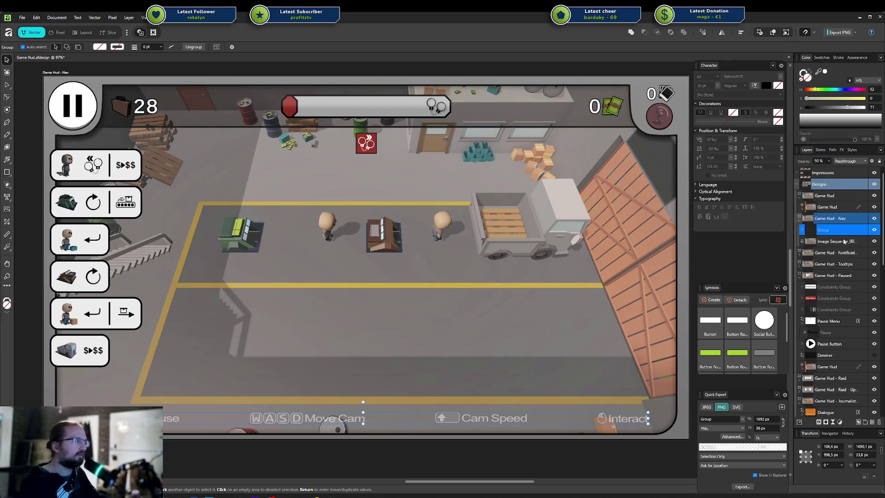
key(ctrl+z)
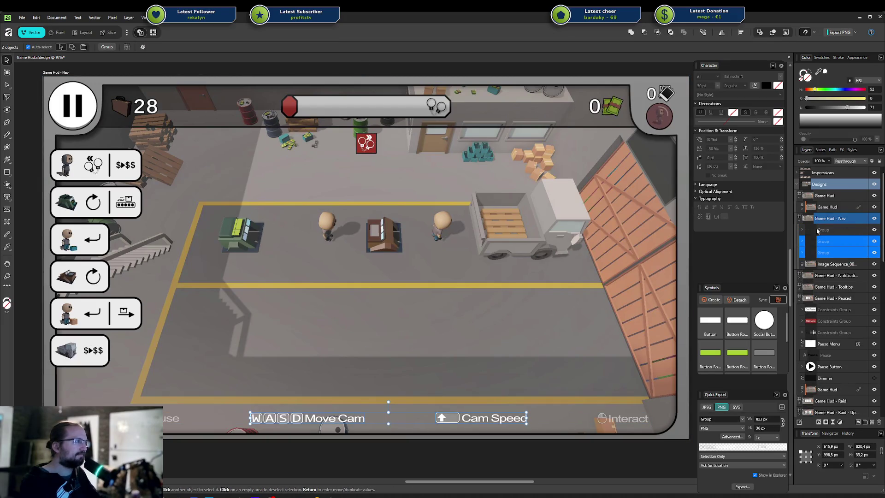
click(803, 229)
click(873, 230)
Step: Move WASD Move Cam to the bottom-left corner with Cam Speed stacked beneath it
mouse_move(310, 419)
mouse_down()
mouse_move(119, 419)
mouse_move(128, 419)
mouse_move(104, 399)
mouse_up()
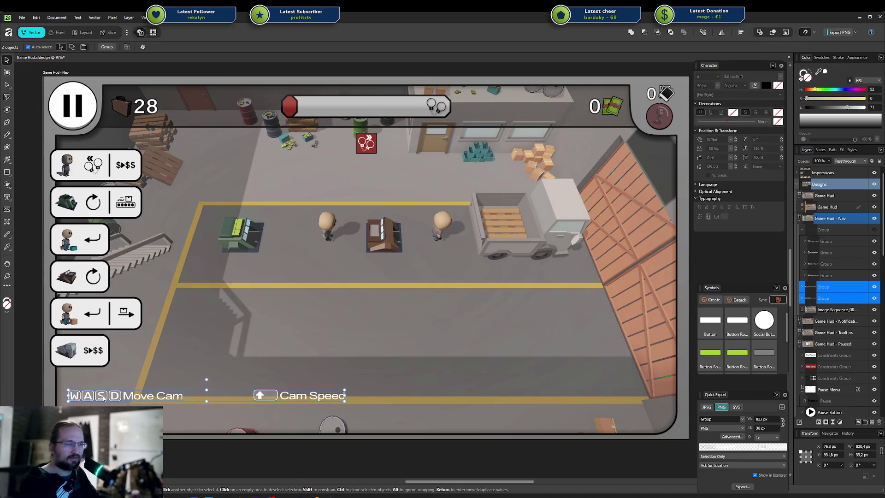
click(269, 396)
drag(269, 396, 83, 411)
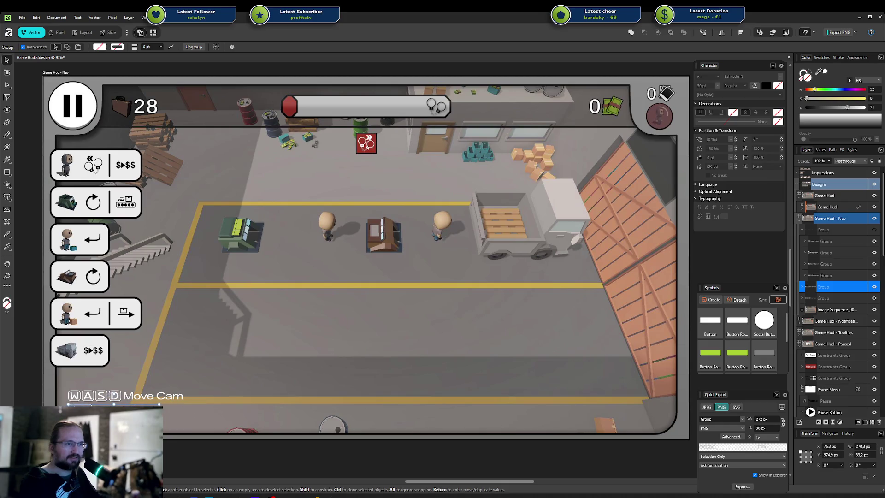
key(Up)
shift+click(832, 299)
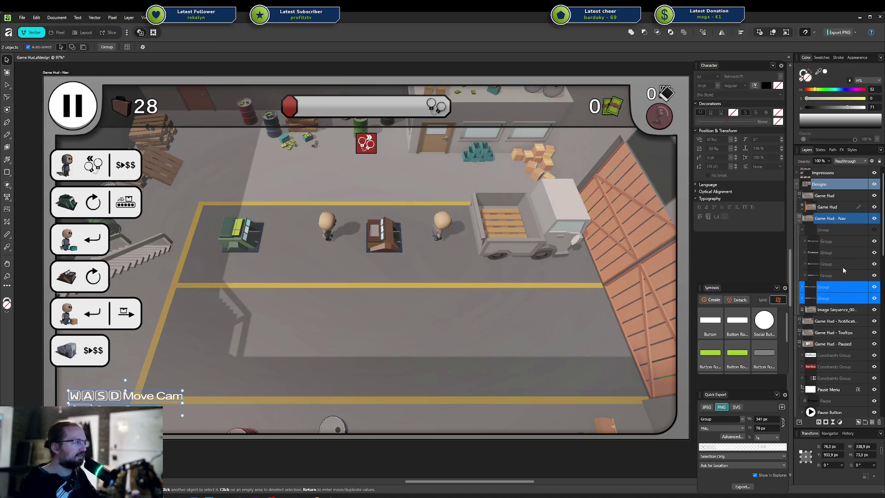
click(826, 230)
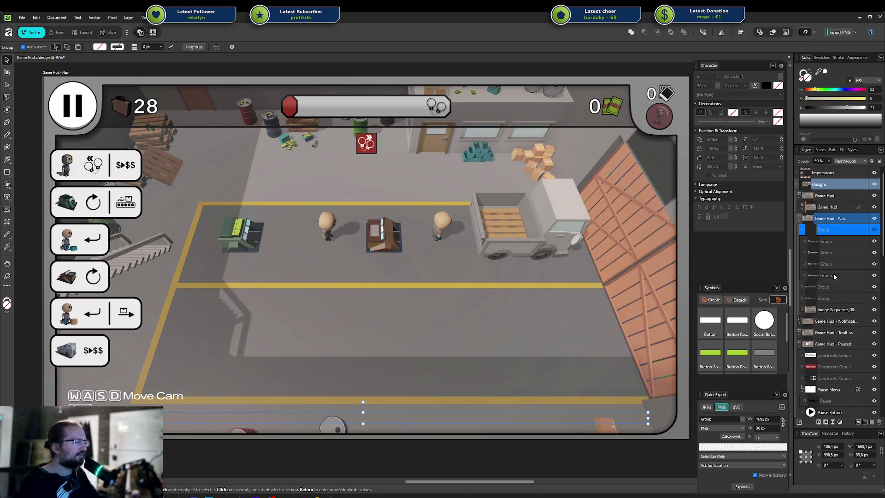
click(831, 286)
shift+click(831, 298)
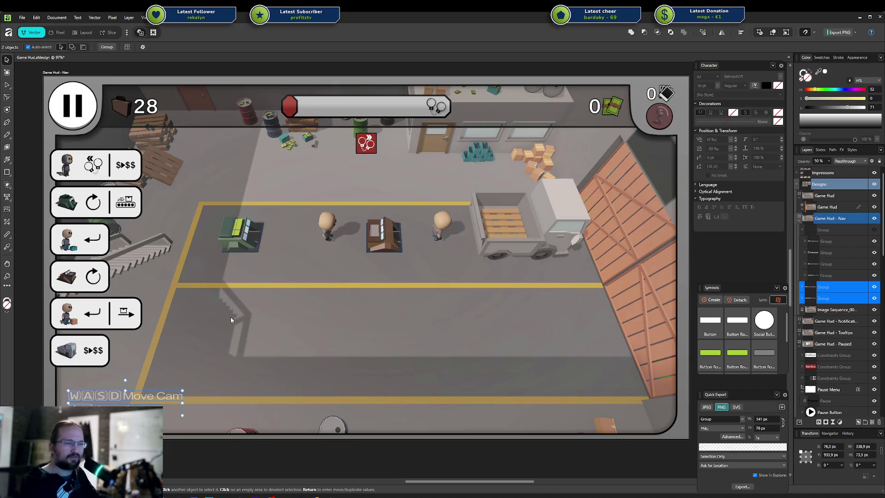
drag(109, 397, 109, 404)
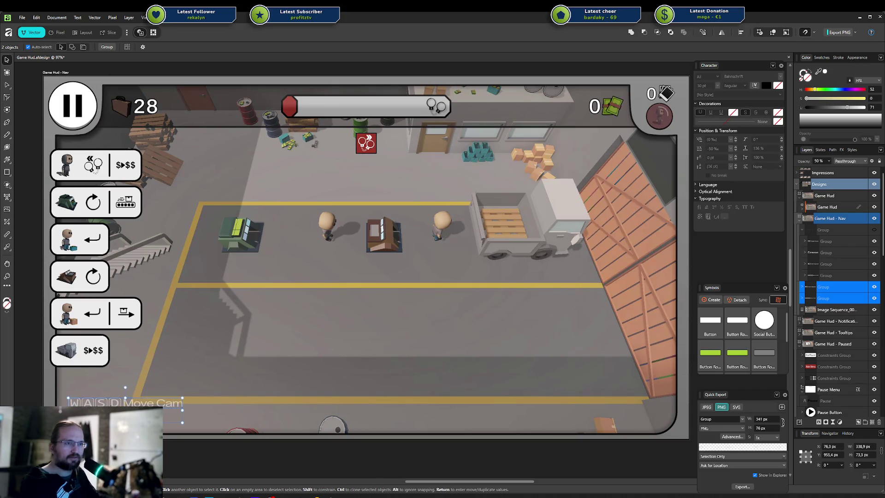
click(396, 341)
scroll(387, 340, down, 1)
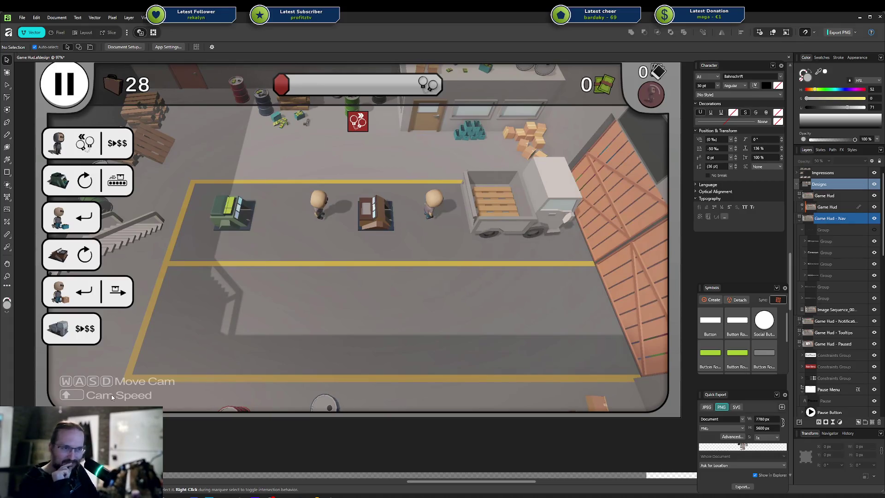
Step: Widen the rounded key background behind the Cam Speed arrow
click(98, 396)
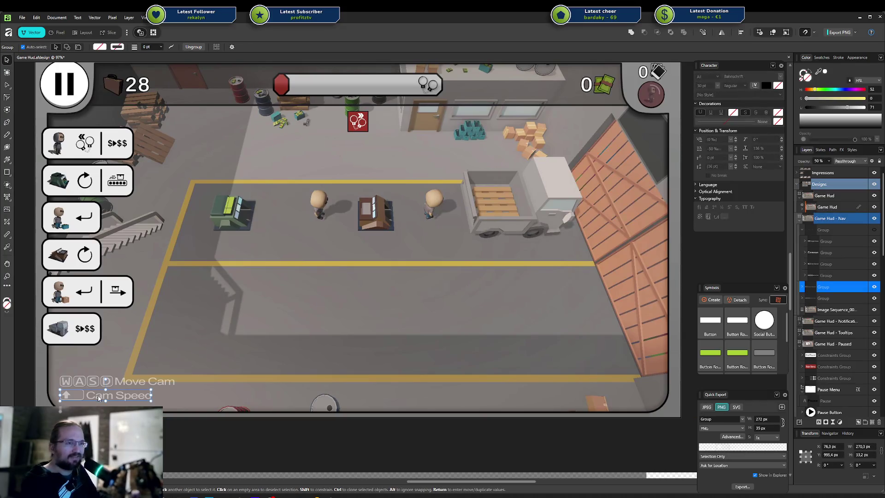
double_click(98, 396)
key(shift+Right)
key(shift+Right)
key(shift+Right)
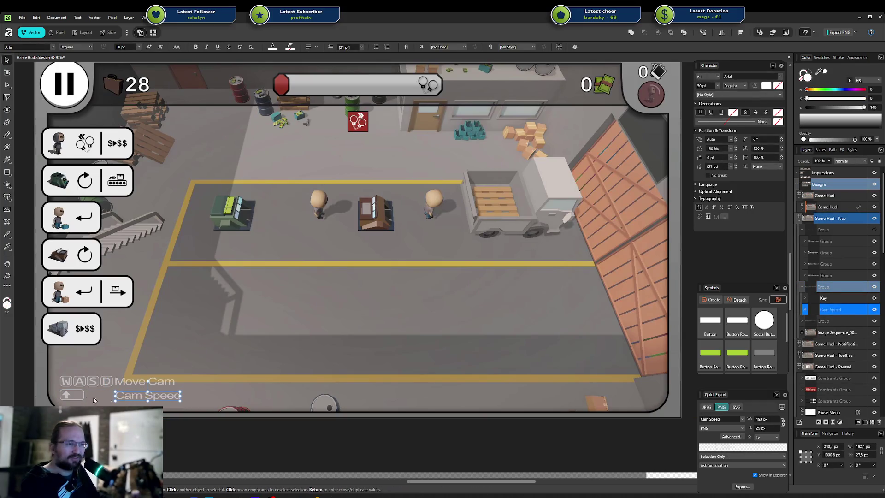
click(81, 399)
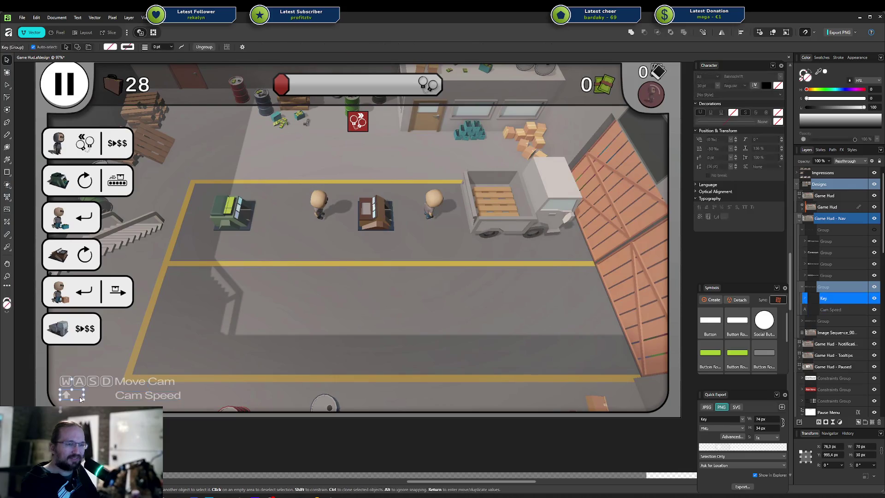
click(804, 298)
click(829, 321)
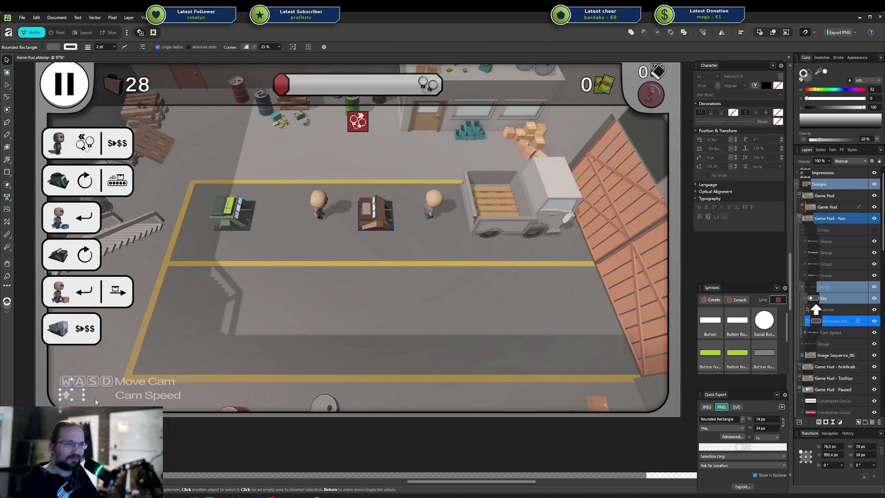
drag(85, 395, 111, 395)
key(ctrl+d)
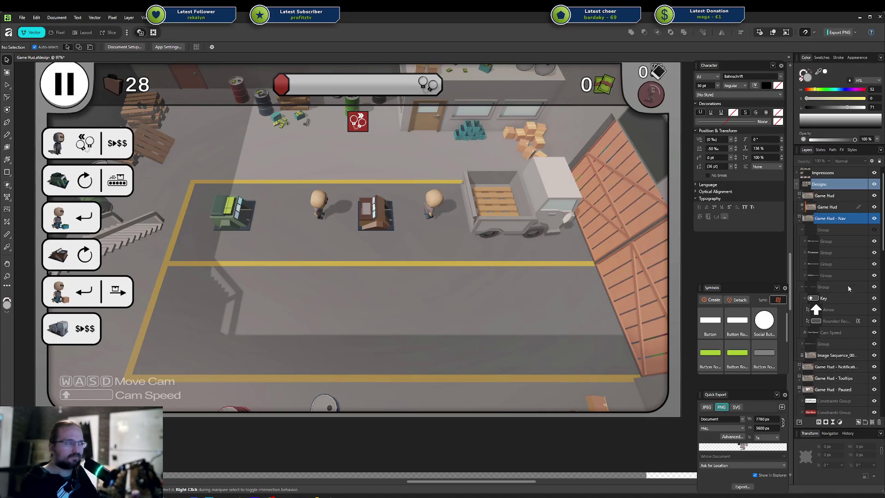
Step: Shift the stacked WASD and Cam Speed hint groups slightly right and down
click(801, 287)
click(823, 287)
shift+click(823, 298)
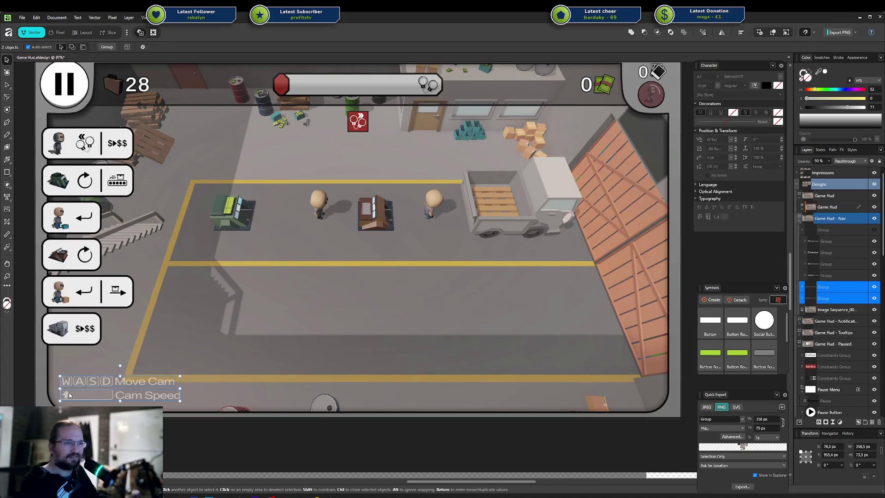
drag(64, 381, 71, 383)
key(ctrl+d)
mouse_move(225, 362)
mouse_down()
mouse_move(387, 336)
mouse_move(222, 378)
mouse_up()
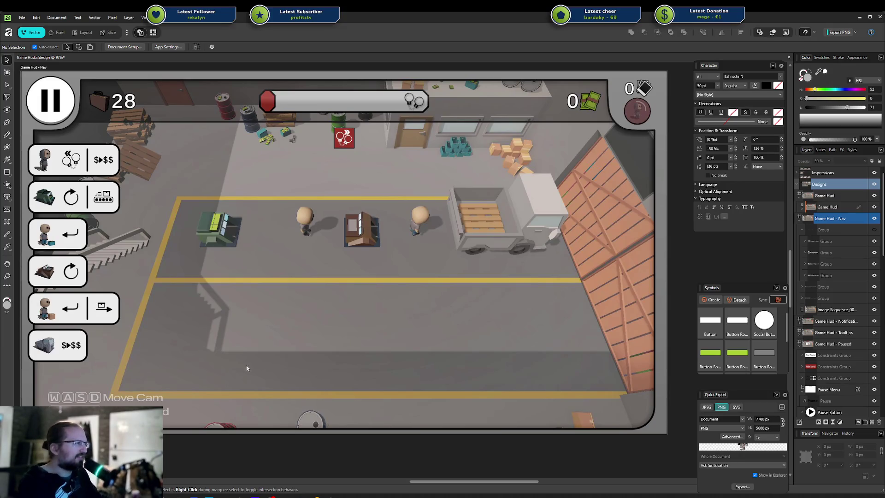
click(819, 286)
shift+click(817, 298)
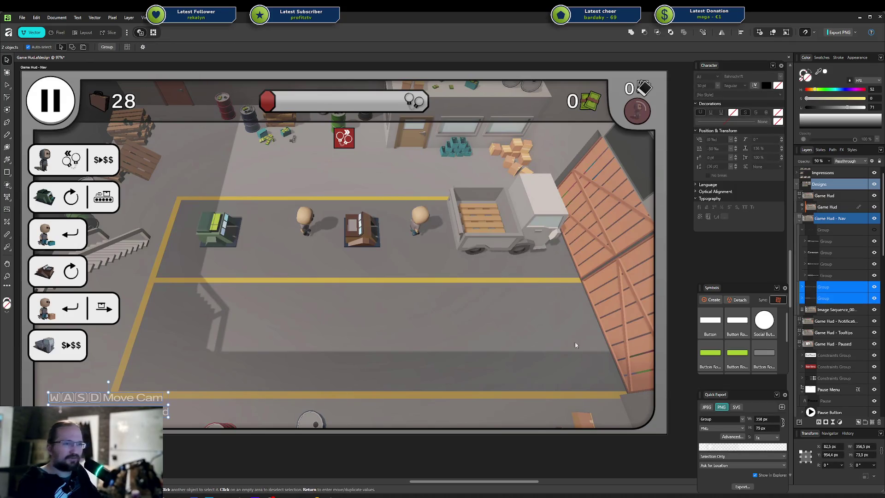
drag(108, 404, 113, 408)
key(ctrl+d)
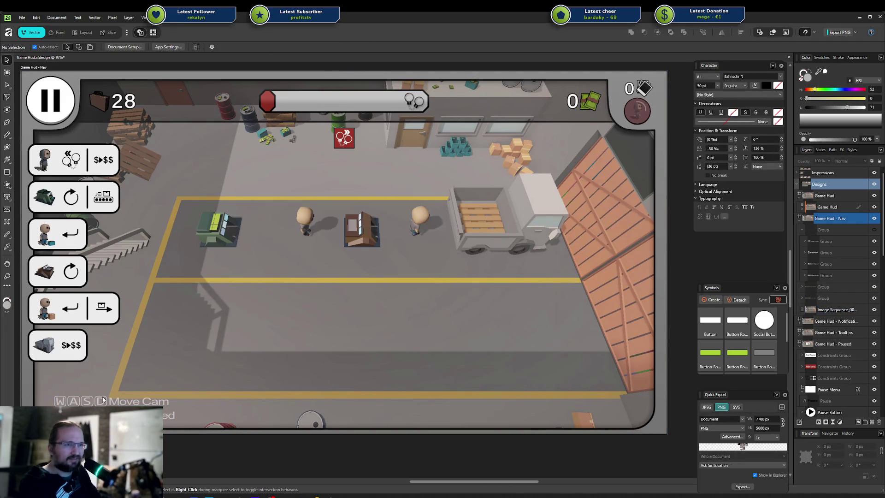
Step: Delete both stacked WASD and Cam Speed hint groups
drag(110, 404, 100, 410)
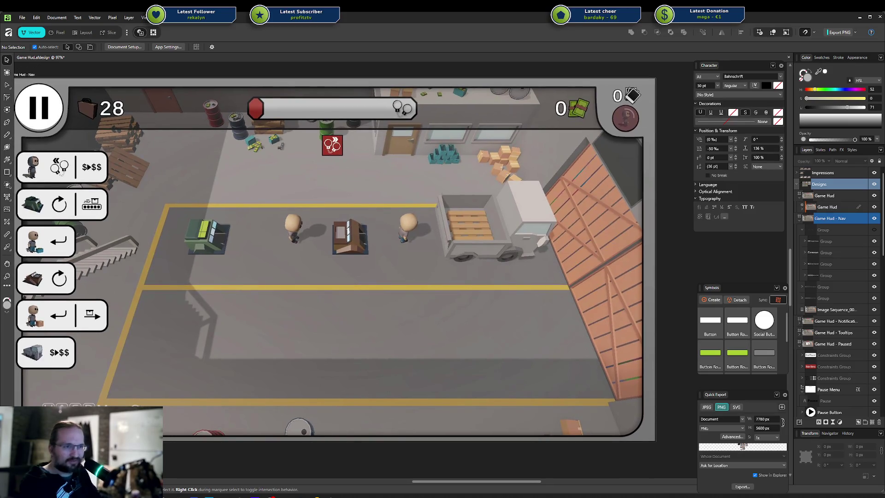
click(822, 286)
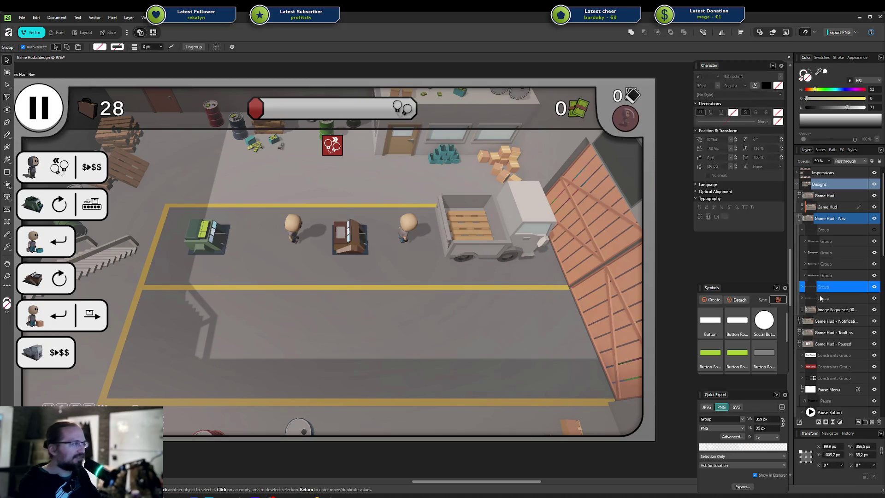
shift+click(820, 299)
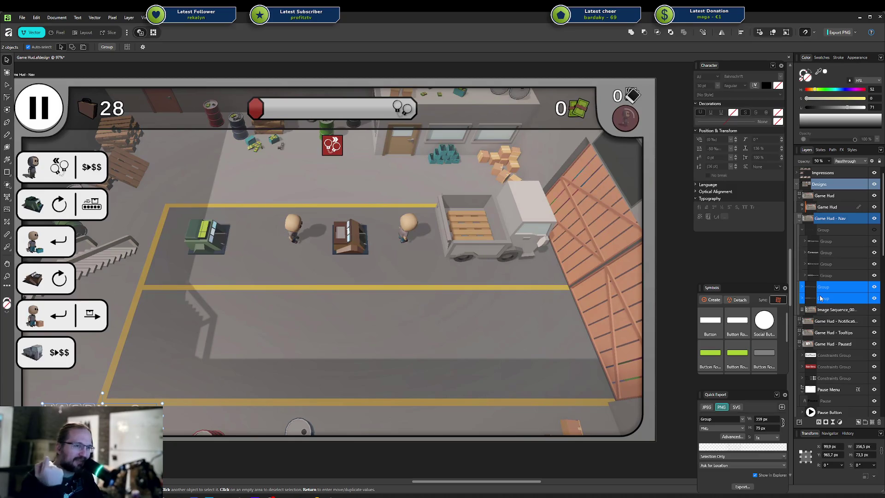
key(Delete)
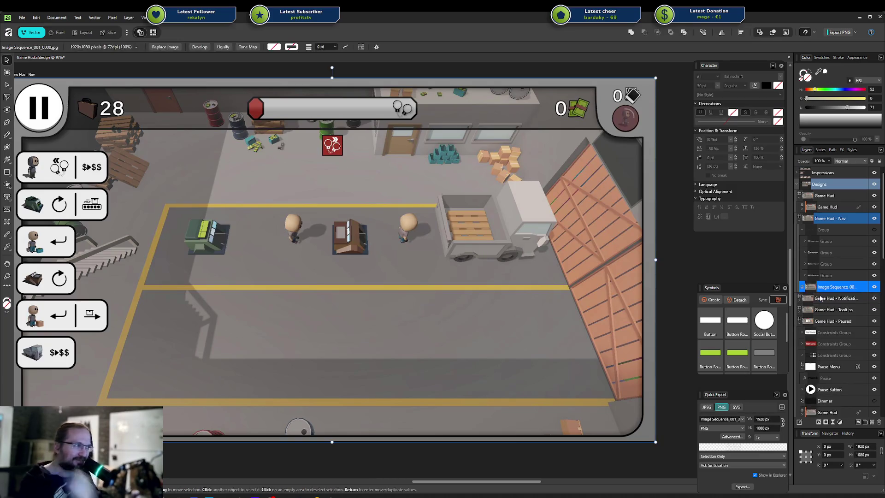
click(873, 230)
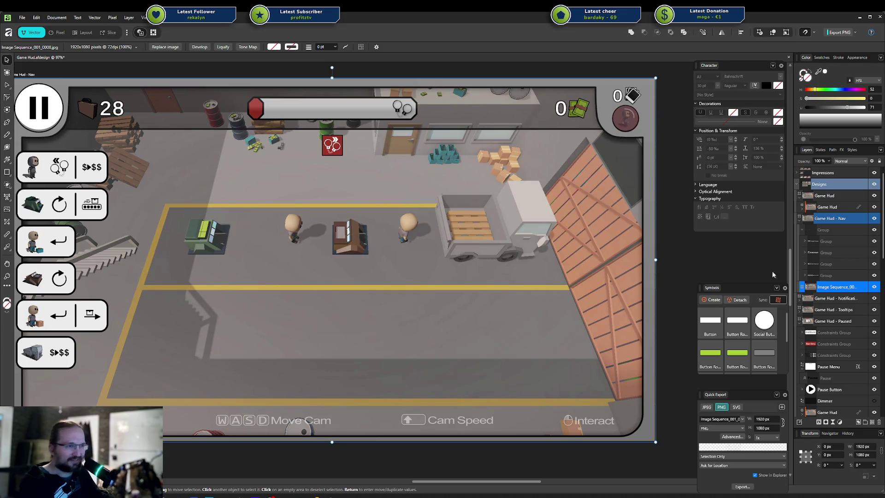
click(253, 465)
scroll(341, 391, down, 3)
scroll(282, 300, down, 5)
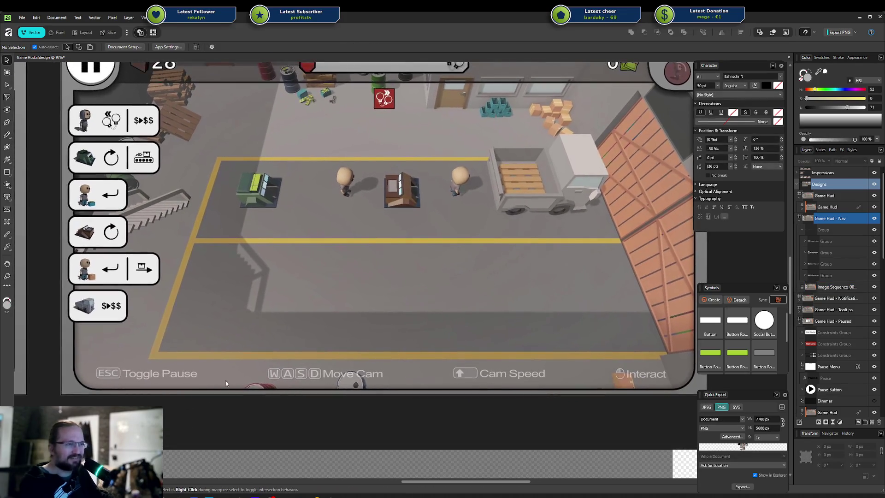
scroll(282, 300, up, 5)
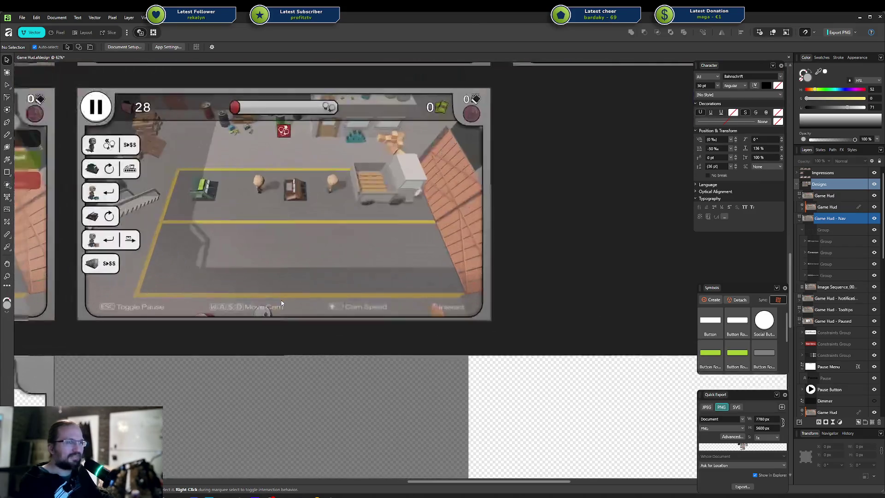
scroll(351, 363, down, 2)
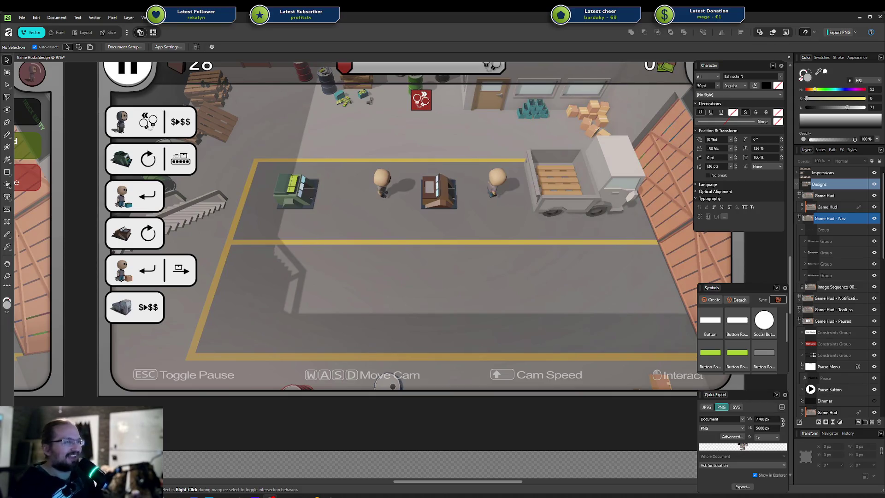
mouse_move(482, 252)
mouse_down()
mouse_move(463, 250)
mouse_move(430, 270)
mouse_move(429, 283)
mouse_move(411, 295)
mouse_move(426, 315)
mouse_up()
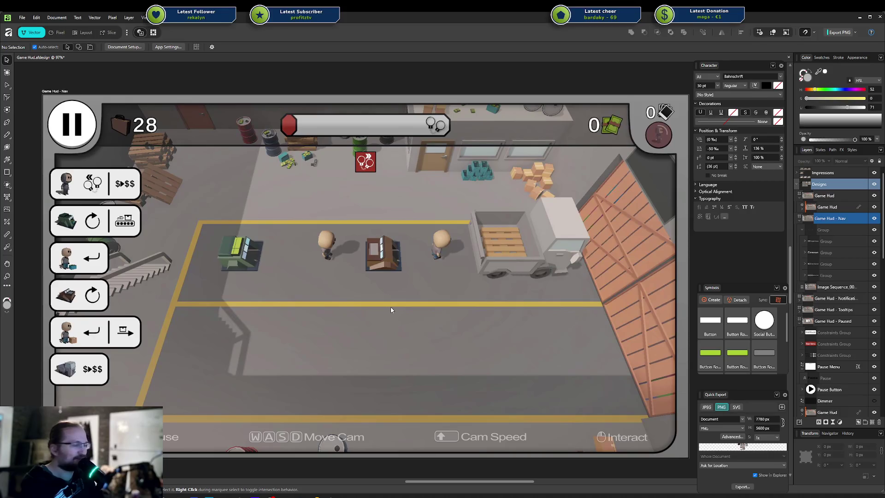
mouse_move(369, 313)
mouse_down()
mouse_move(426, 300)
mouse_move(362, 308)
mouse_up()
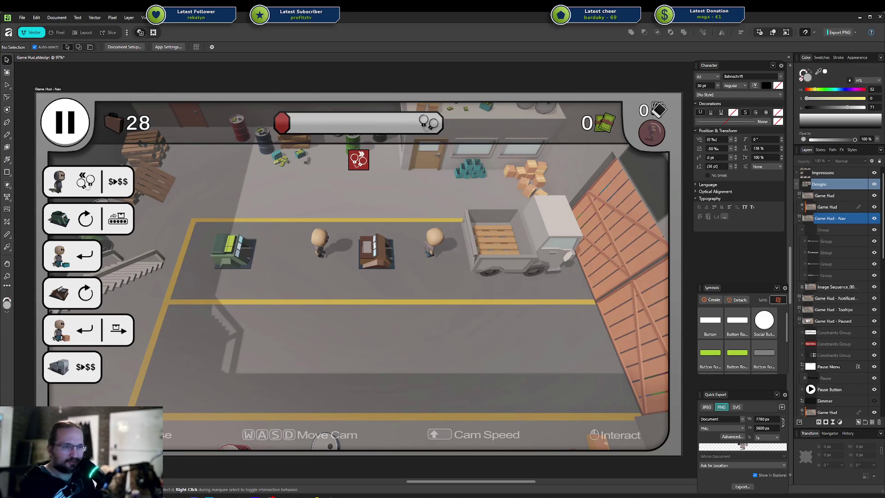
mouse_move(115, 466)
mouse_down()
mouse_move(440, 459)
mouse_move(691, 410)
mouse_move(661, 412)
mouse_up()
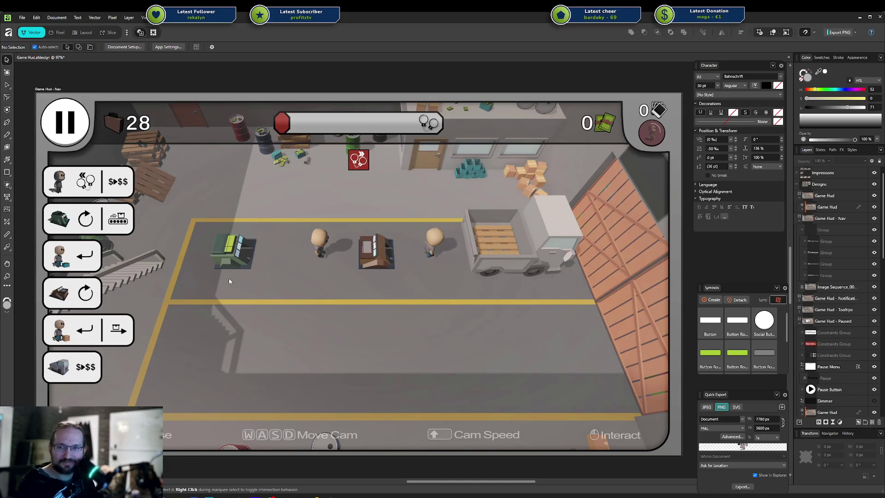
scroll(591, 345, down, 1)
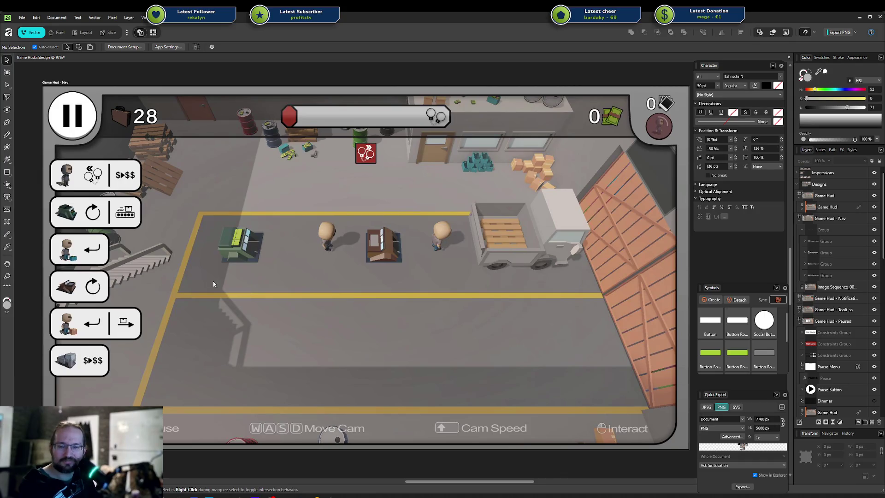
scroll(429, 245, down, 2)
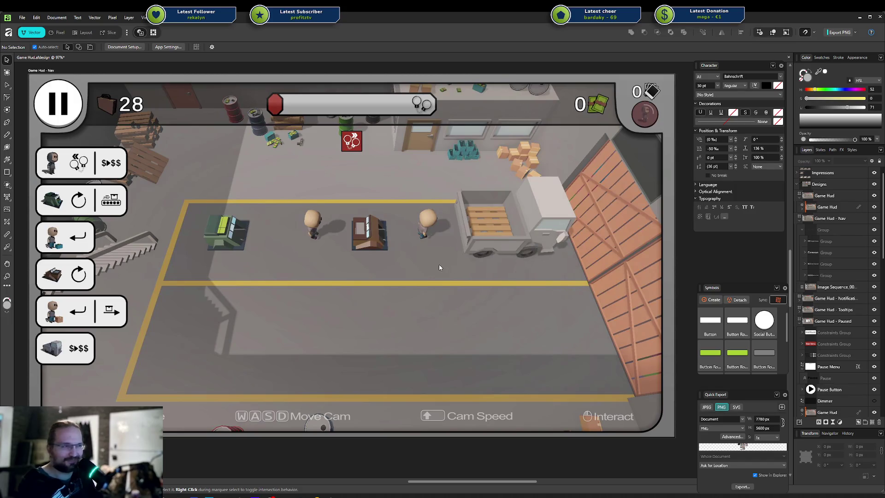
Step: Collapse the Game Hud - Nav, Designs and Components layers and bring the Interact label into view
click(797, 218)
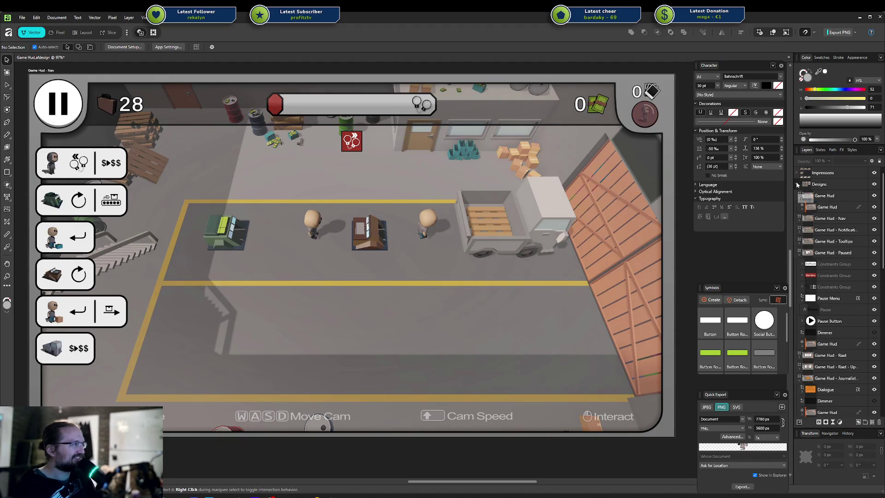
click(796, 184)
click(797, 196)
scroll(450, 306, down, 5)
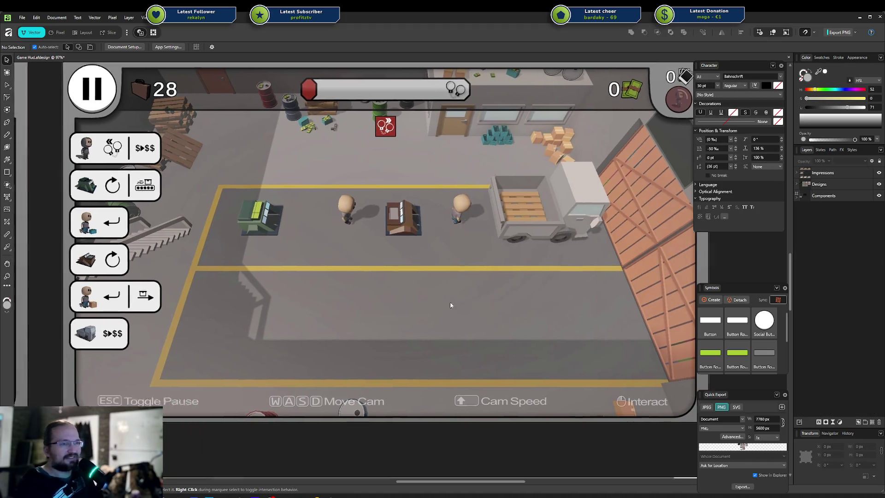
scroll(452, 277, up, 1)
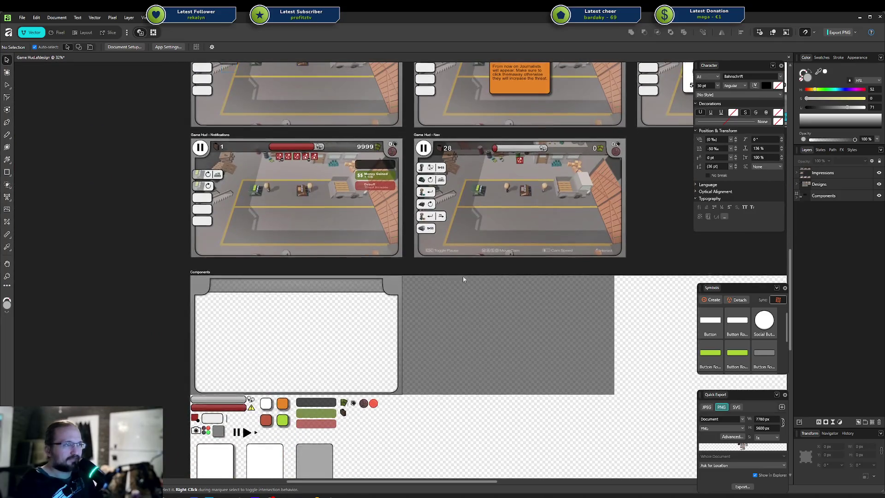
scroll(458, 284, up, 1)
scroll(427, 264, up, 5)
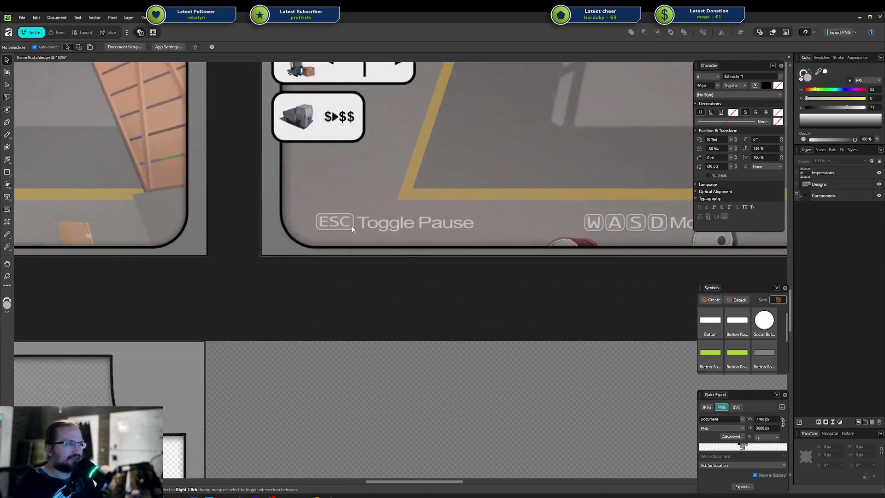
scroll(366, 231, right, 5)
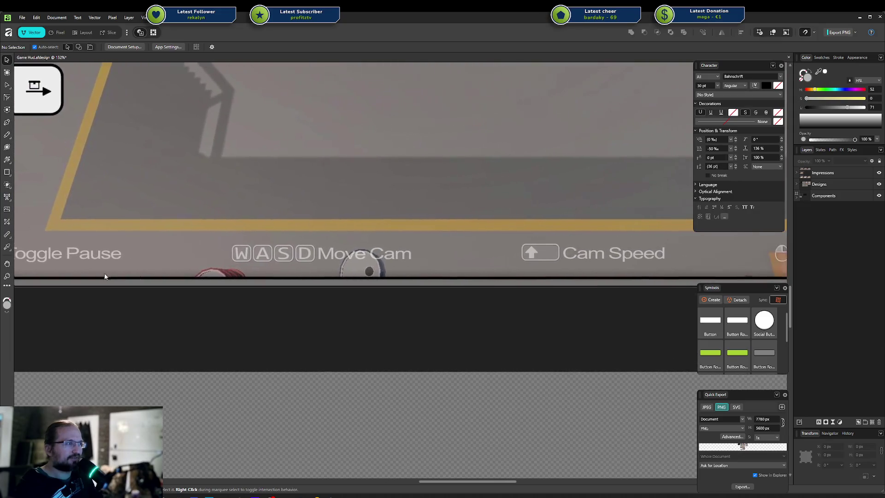
scroll(369, 269, right, 5)
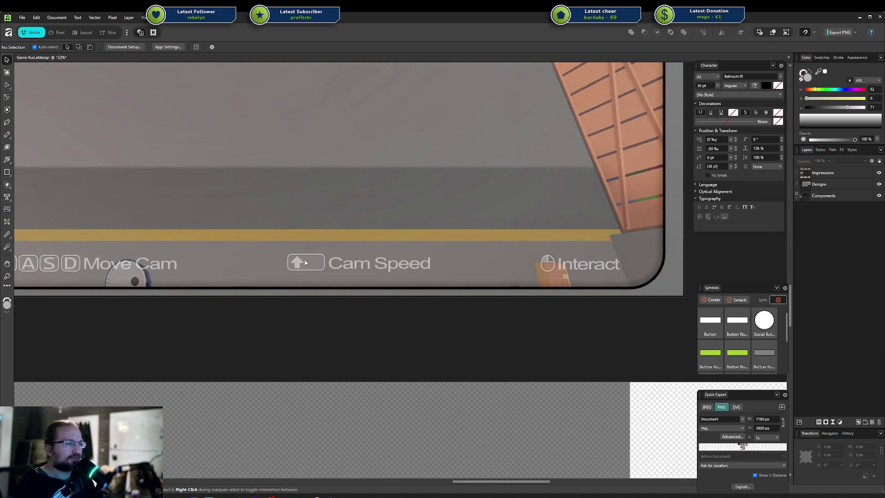
Step: Copy the Interact hint's Mouse icon group onto the Components artboard
click(547, 265)
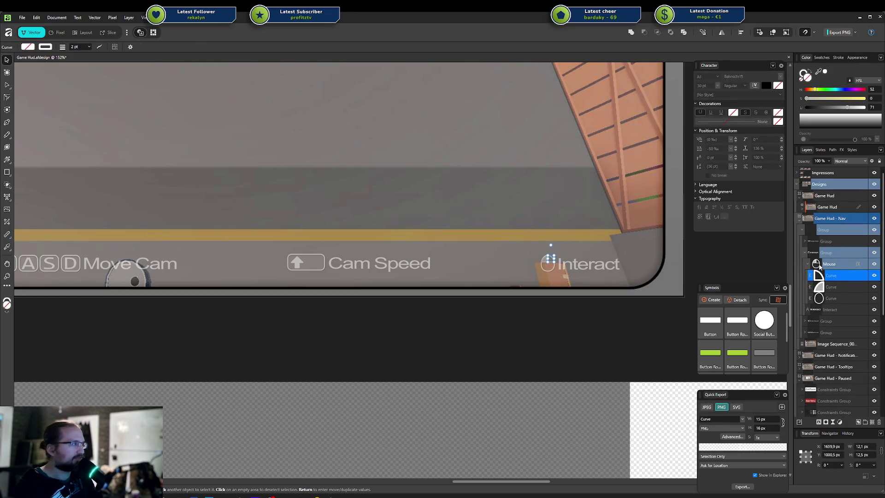
click(815, 264)
click(805, 253)
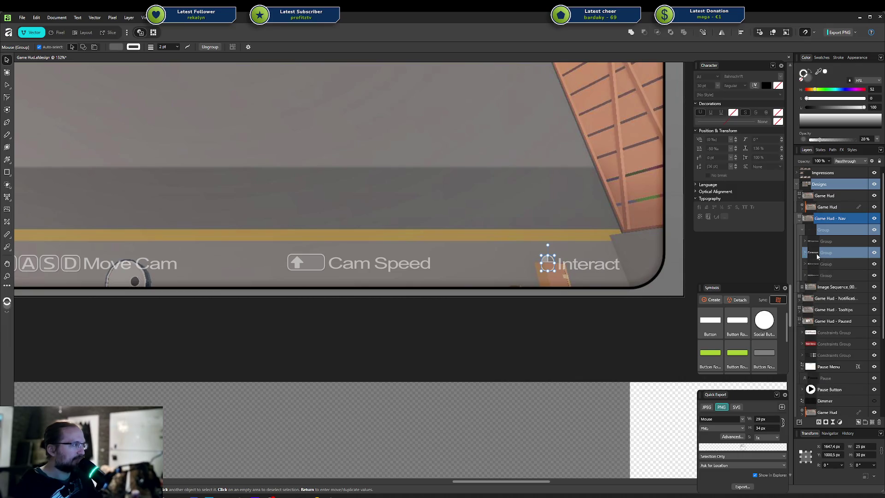
click(829, 254)
click(829, 264)
click(827, 253)
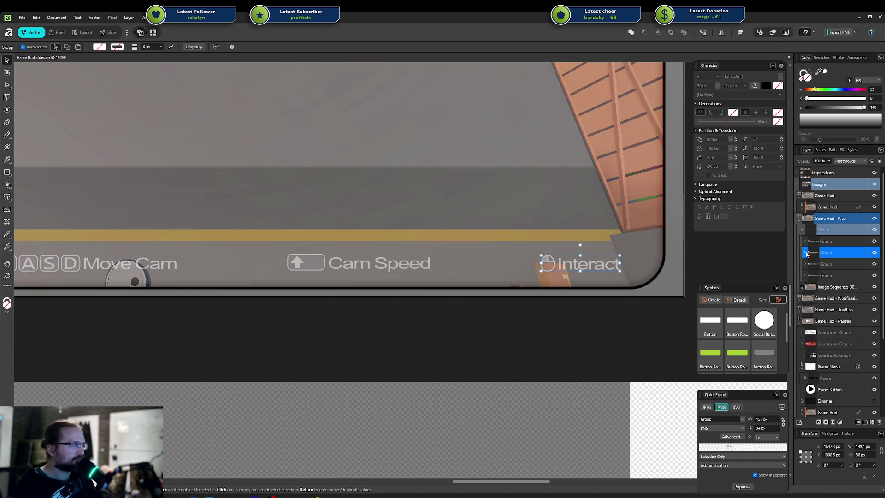
click(804, 252)
click(834, 266)
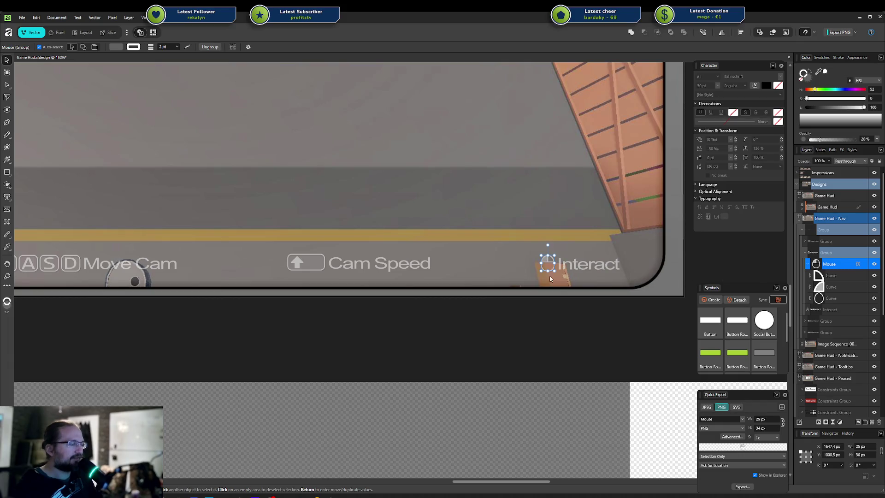
scroll(551, 267, down, 8)
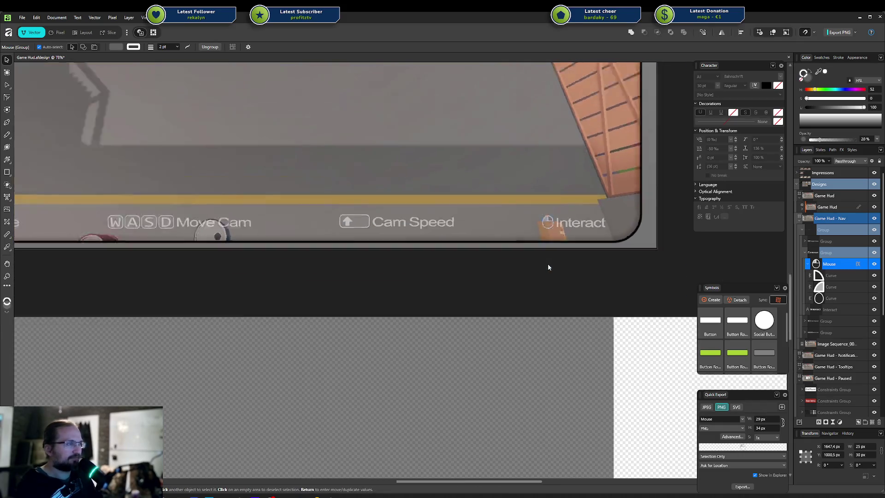
scroll(541, 248, up, 5)
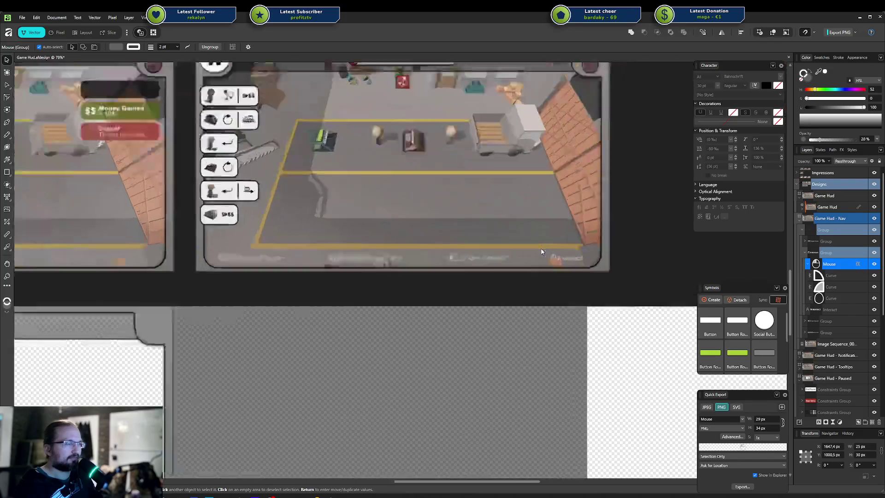
mouse_move(556, 260)
mouse_down()
mouse_move(578, 335)
mouse_move(626, 342)
mouse_move(610, 331)
mouse_up()
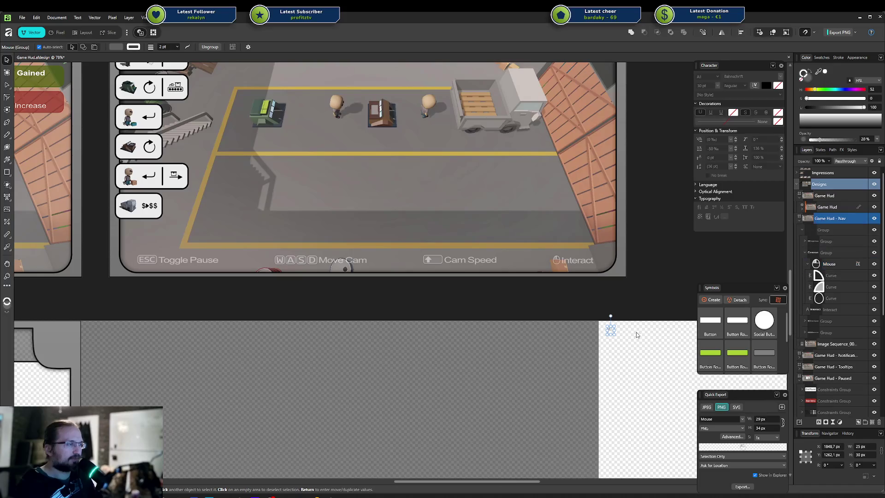
Step: Copy the D key's rounded background onto the Components artboard beside the mouse
scroll(617, 338, up, 10)
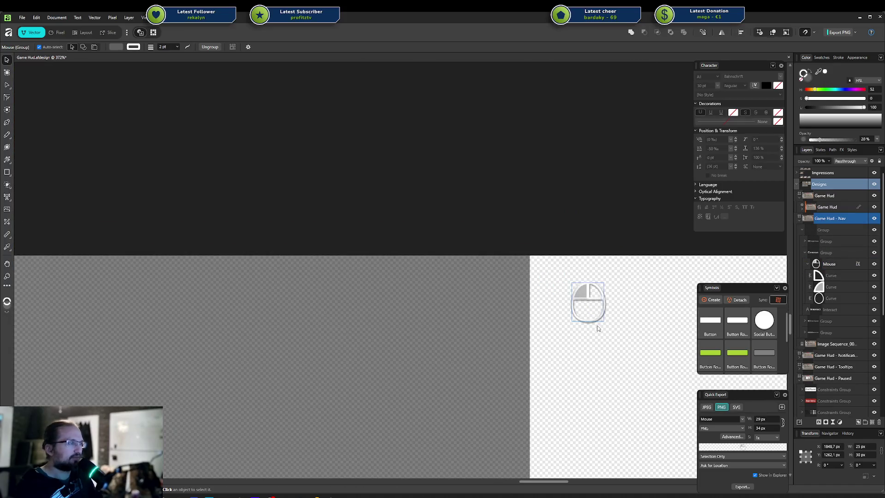
scroll(602, 325, down, 7)
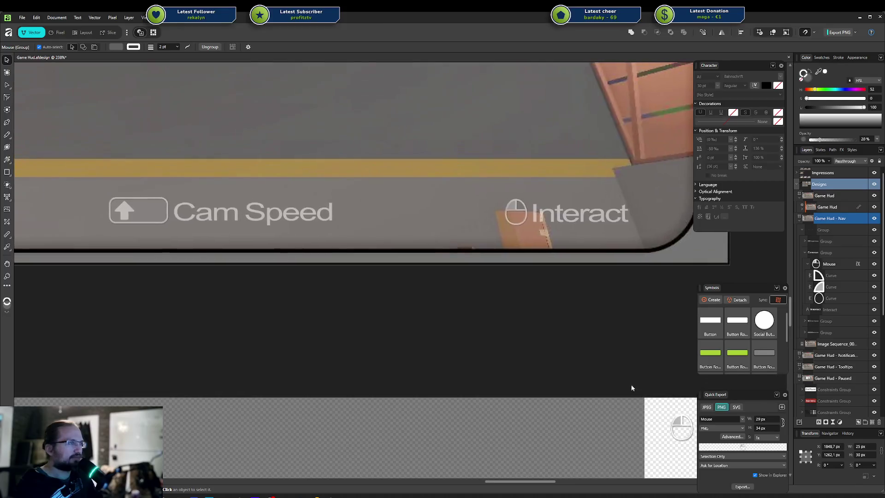
scroll(433, 266, left, 3)
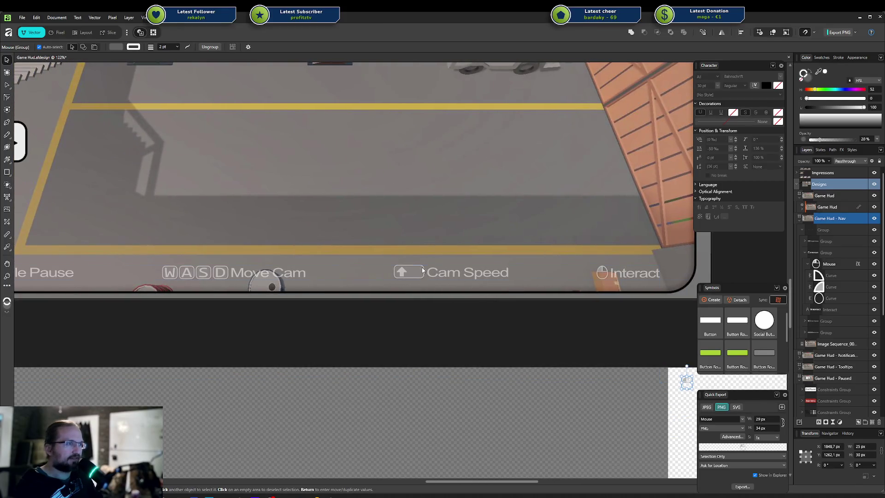
ctrl+click(225, 272)
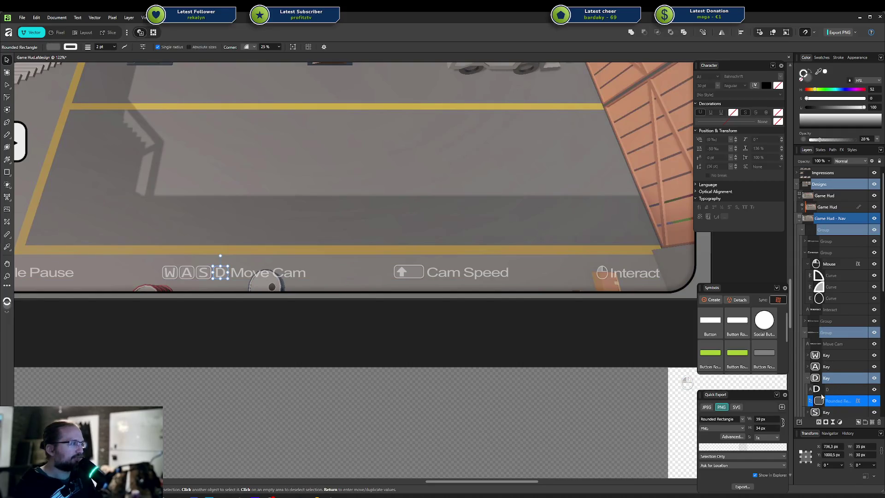
drag(521, 335, 415, 282)
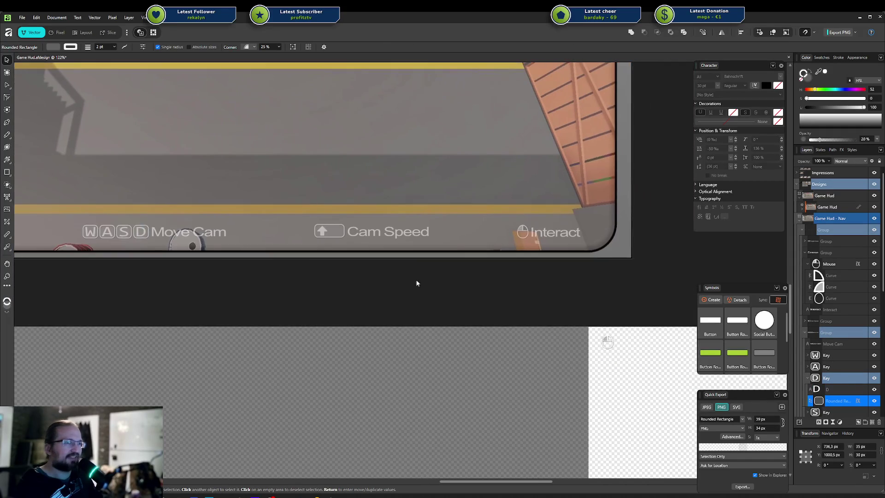
mouse_move(185, 243)
mouse_down()
mouse_move(607, 351)
mouse_move(624, 346)
mouse_up()
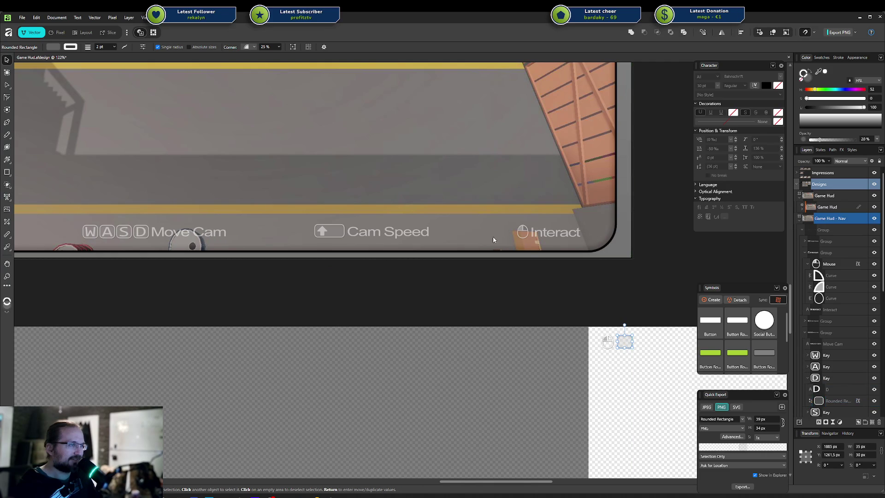
Step: Drill down to the Cam Speed key's arrow and drag it next to the mouse and key
click(322, 233)
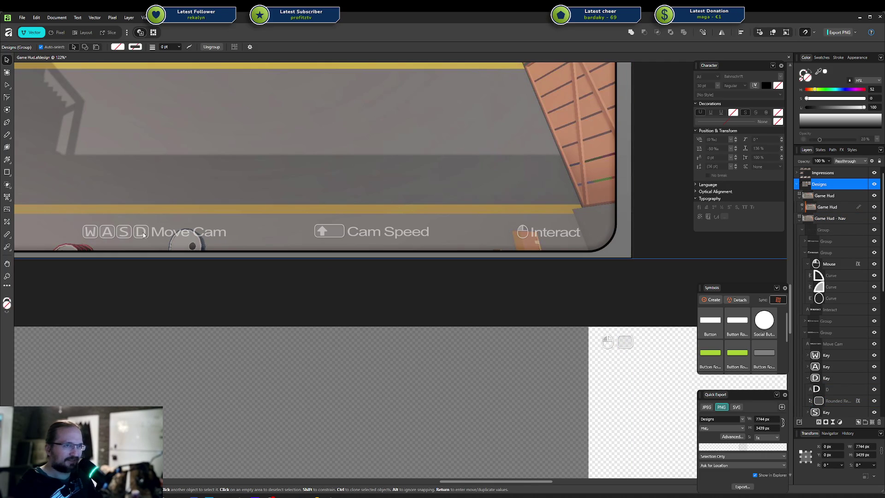
double_click(324, 234)
double_click(324, 233)
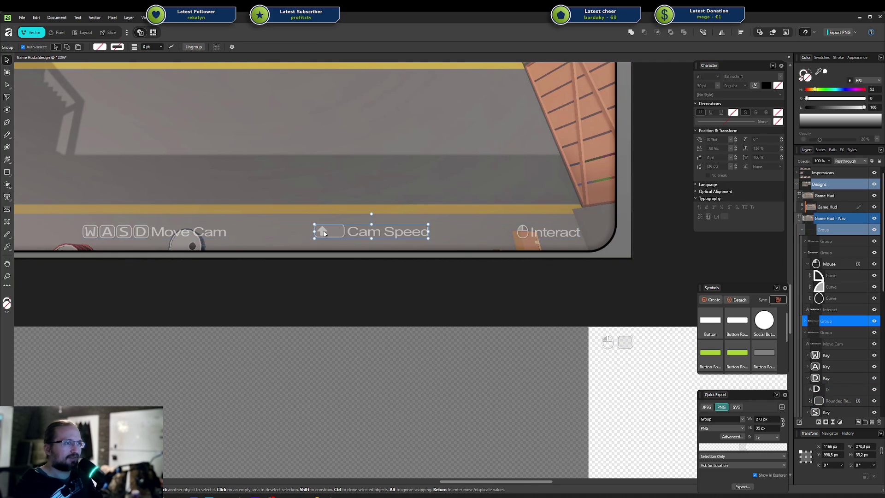
double_click(323, 233)
double_click(323, 233)
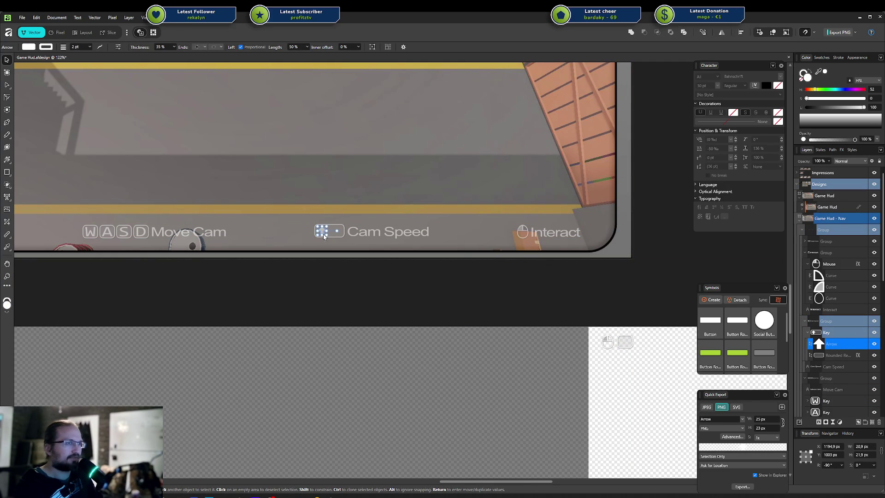
mouse_move(323, 233)
mouse_down()
mouse_move(479, 266)
mouse_move(650, 344)
mouse_move(641, 343)
mouse_up()
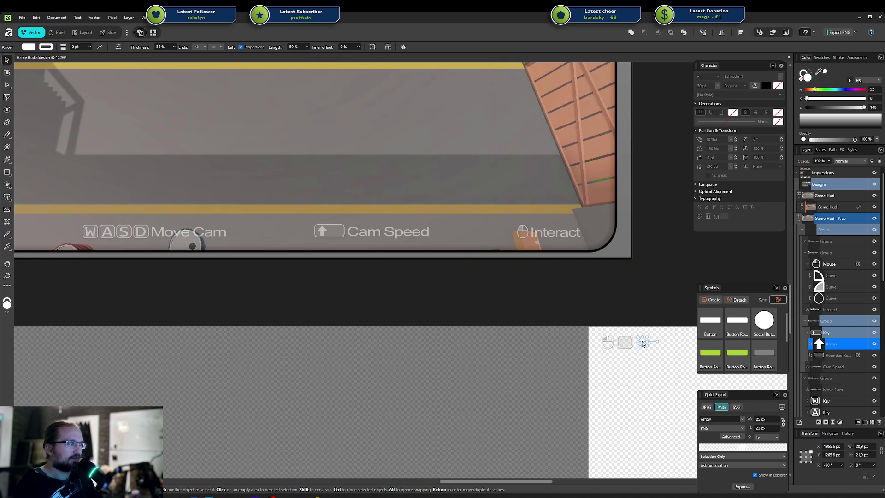
click(633, 358)
scroll(633, 357, up, 5)
click(663, 288)
scroll(576, 336, down, 8)
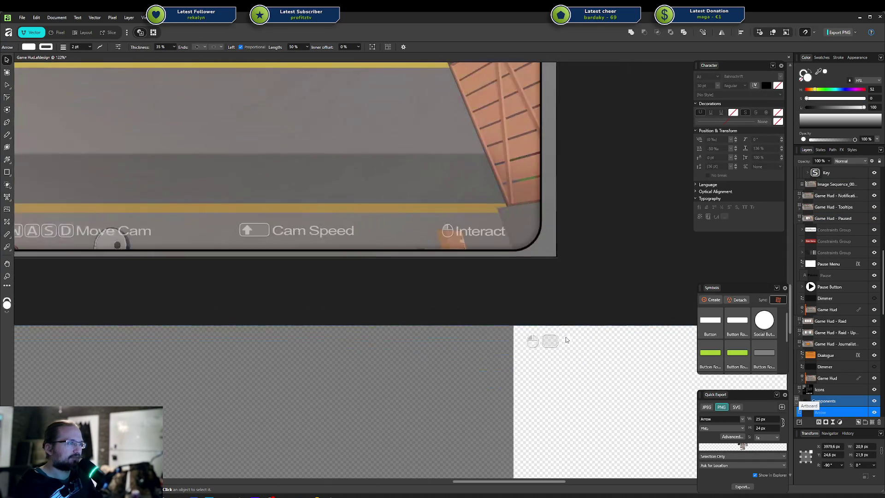
Step: Set the Mouse Y to 20 px, key background X to 3910 px and arrow X to 3980 px
key(ctrl+d)
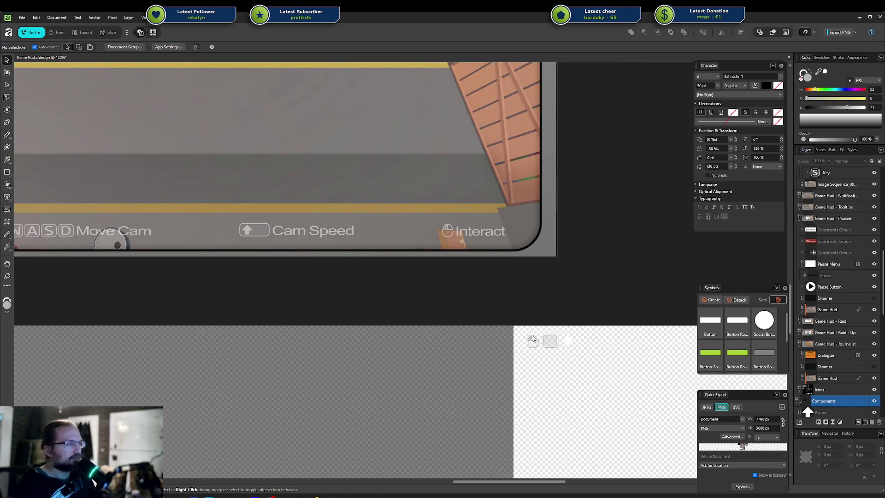
click(533, 339)
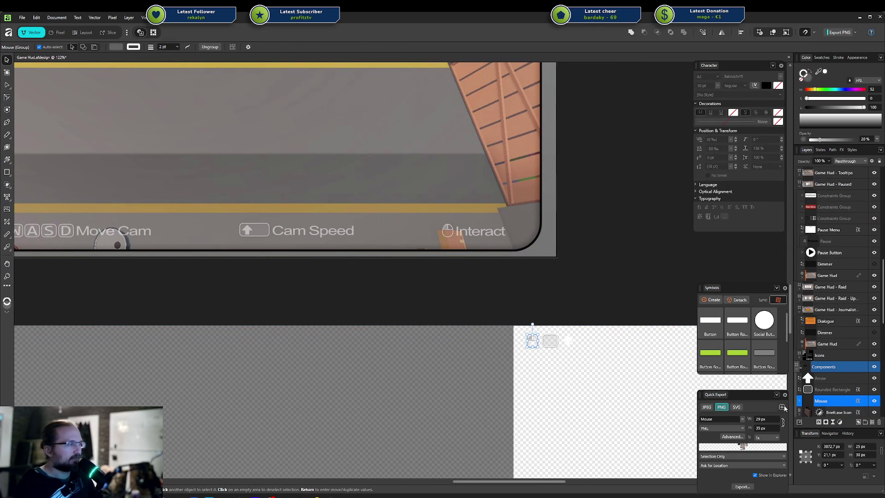
click(828, 455)
text(20)
key(Return)
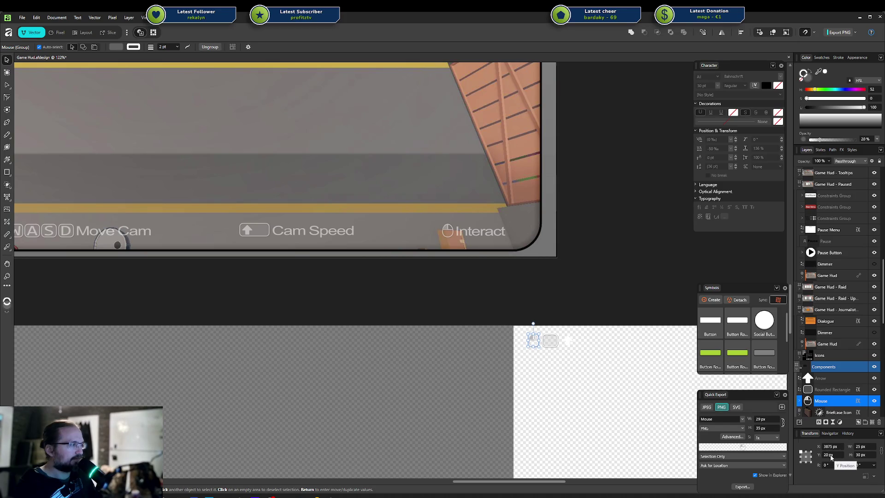
click(556, 340)
click(830, 446)
text(3910)
key(Return)
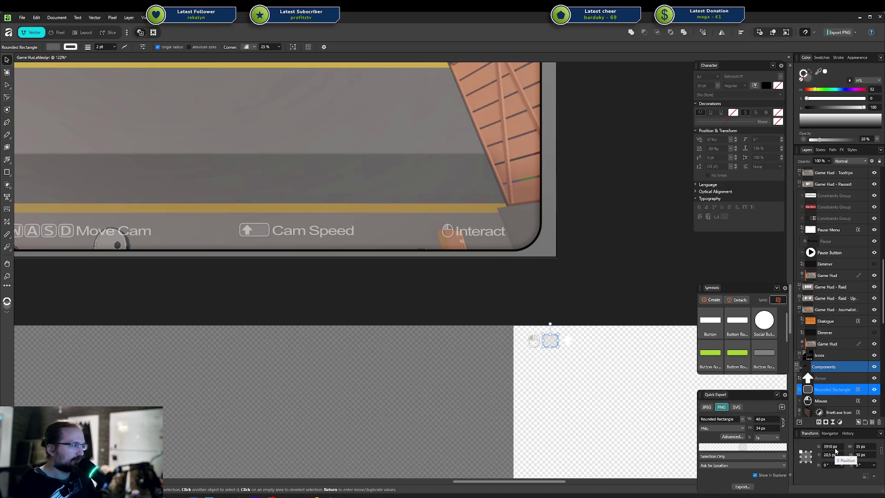
click(571, 341)
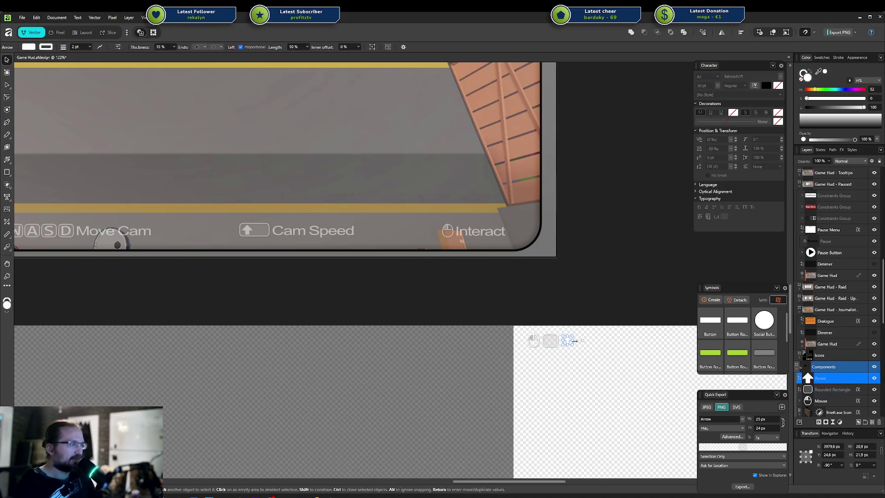
click(832, 445)
text(3980)
key(Return)
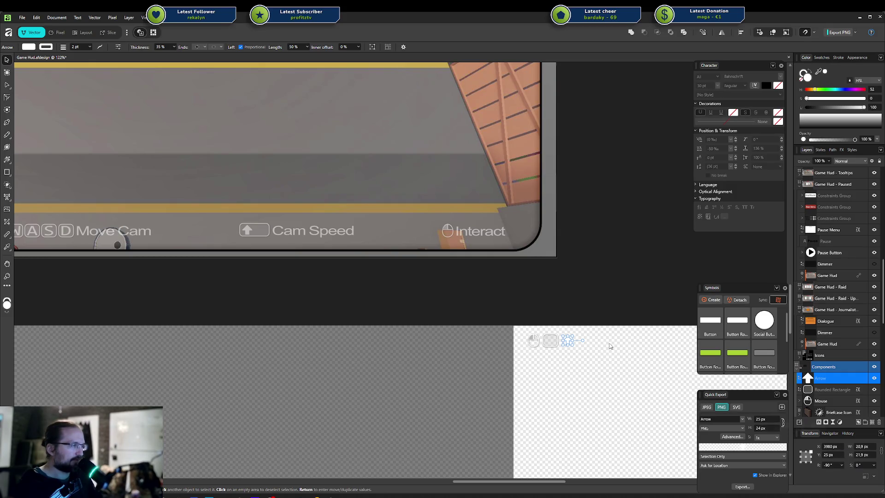
Step: Snap the arrow onto the centre of the key background rectangle
scroll(572, 338, up, 7)
mouse_move(560, 364)
mouse_down()
mouse_move(593, 336)
mouse_move(524, 313)
mouse_up()
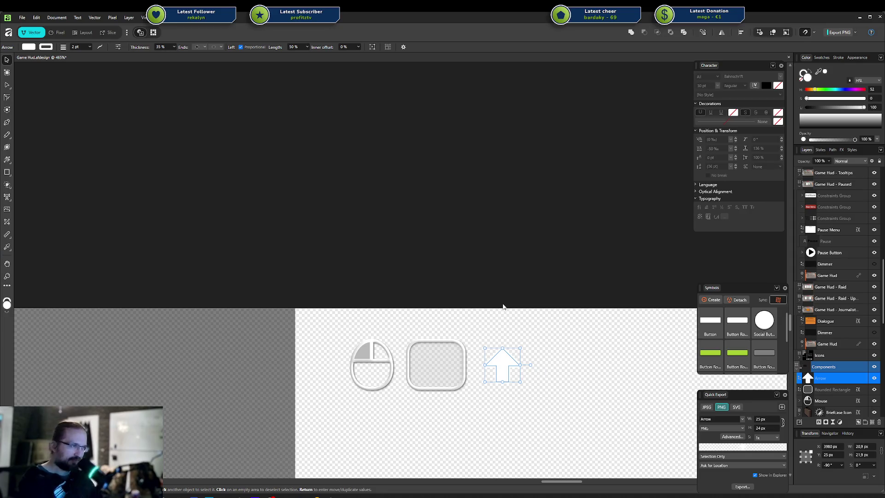
scroll(499, 315, down, 10)
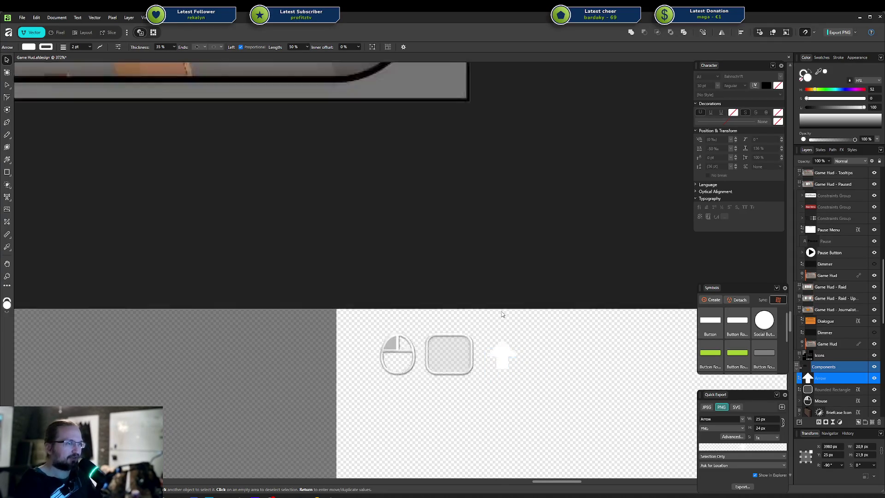
scroll(497, 309, up, 10)
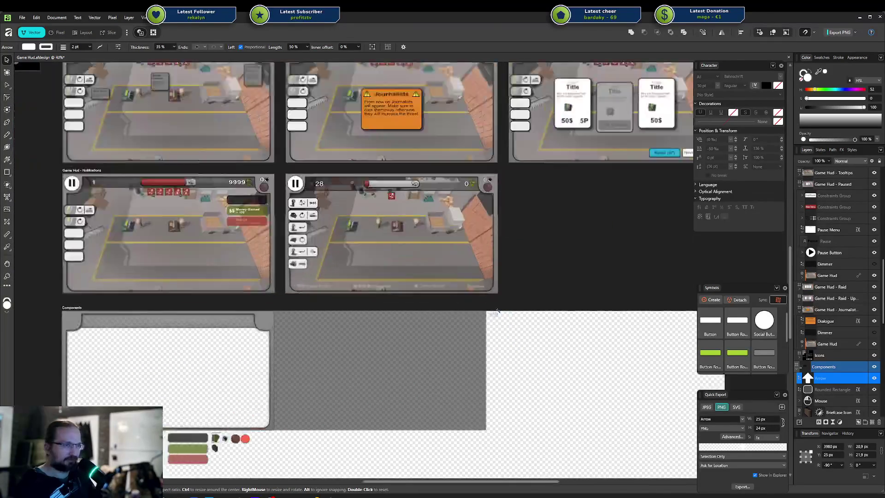
drag(469, 312, 402, 311)
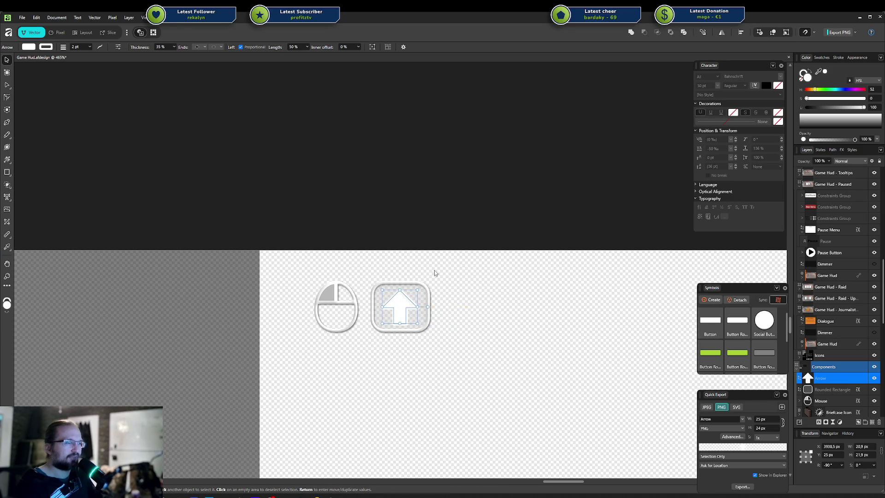
click(433, 222)
scroll(433, 223, down, 8)
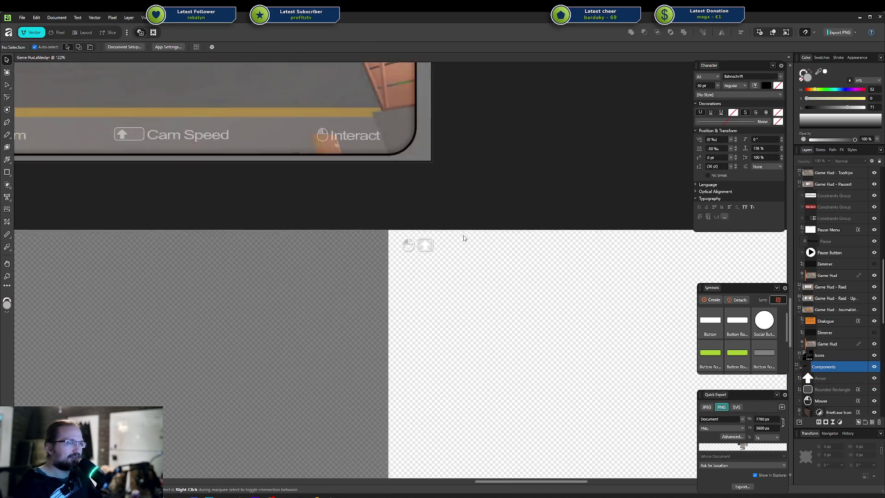
Step: Select the Arrow layer, enlarge its Quick Export preview and test dragging the image out
scroll(466, 282, up, 5)
scroll(466, 282, up, 3)
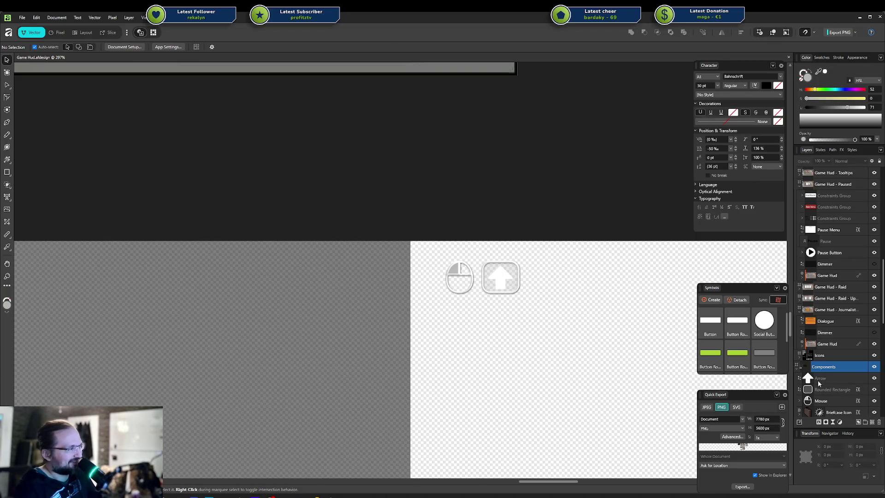
click(817, 379)
drag(740, 391, 741, 265)
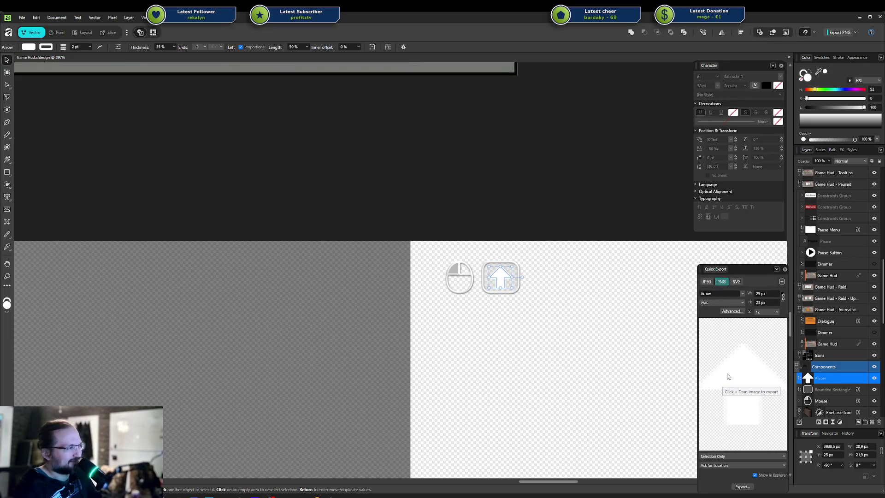
mouse_move(727, 371)
mouse_down()
mouse_move(771, 387)
mouse_move(745, 380)
mouse_up()
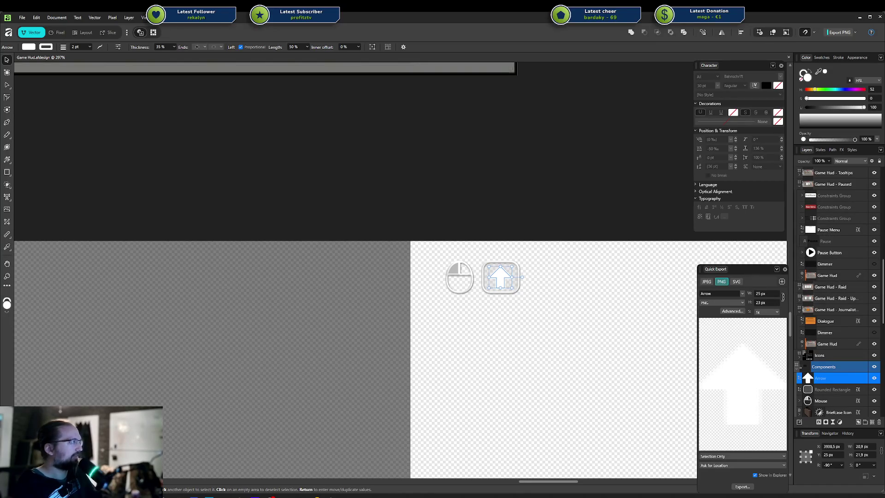
Step: Export the arrow as a PNG into Community Hub, then delete that Arrow file
mouse_move(610, 116)
mouse_down()
mouse_move(512, 82)
mouse_move(468, 81)
mouse_up()
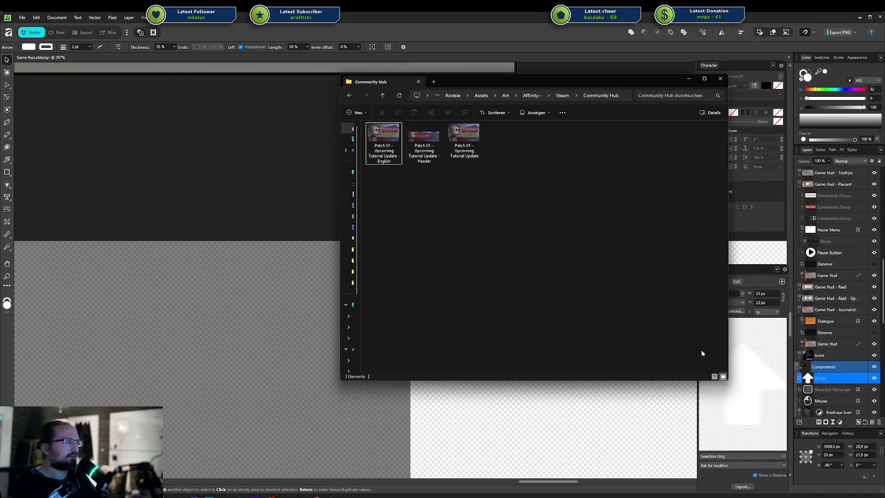
mouse_move(745, 381)
mouse_down()
mouse_move(625, 290)
mouse_move(518, 283)
mouse_move(490, 249)
mouse_move(471, 200)
mouse_up()
key(alt+Tab)
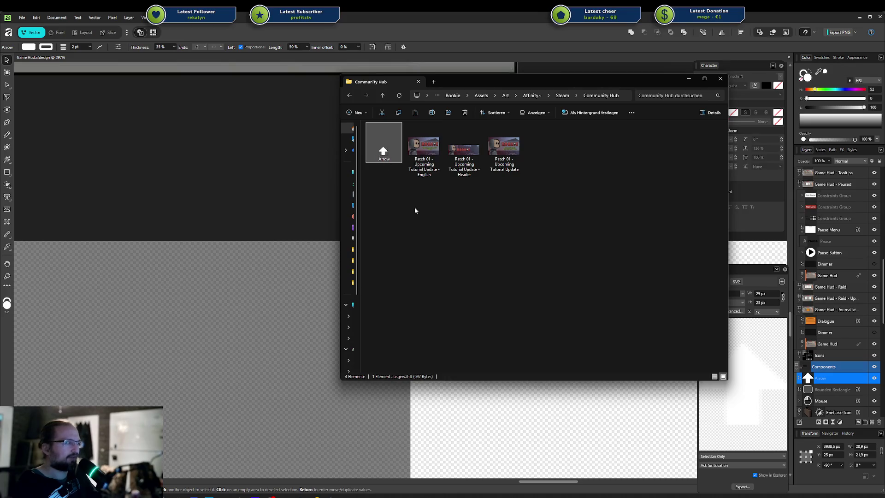
key(Delete)
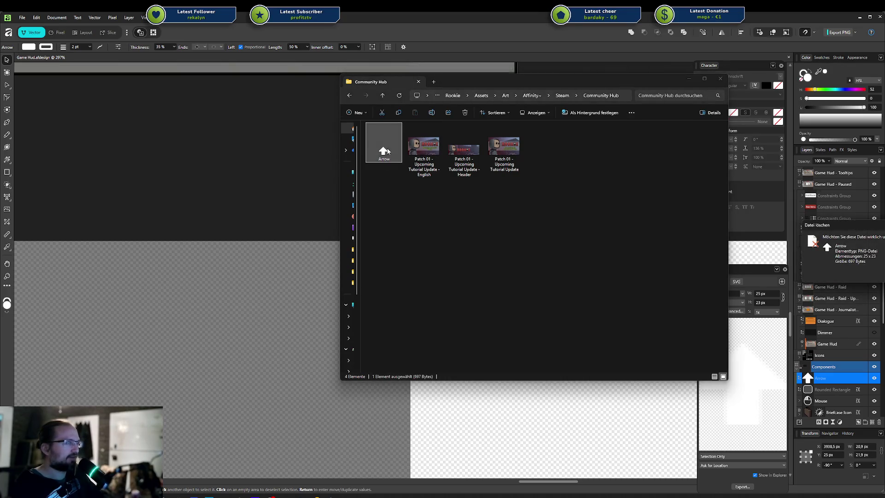
key(Return)
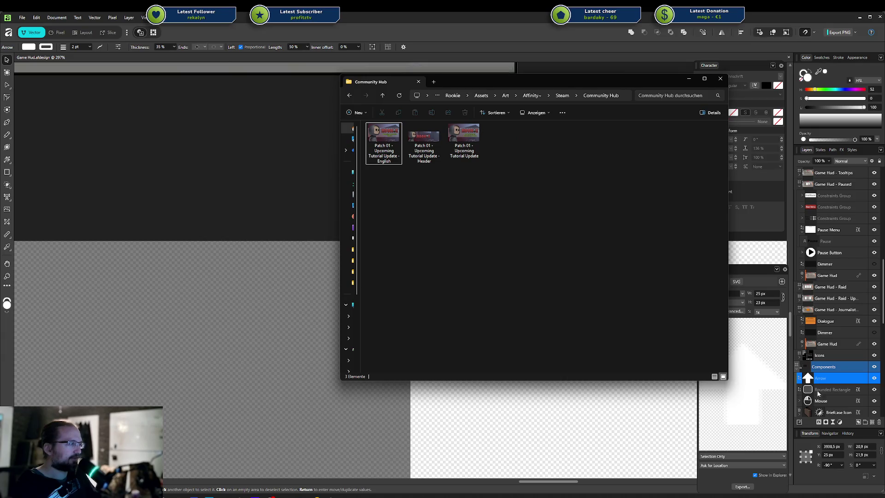
Step: Rename the rectangle layer 'Key Background' and export it as a PNG into Community Hub
click(818, 393)
click(831, 389)
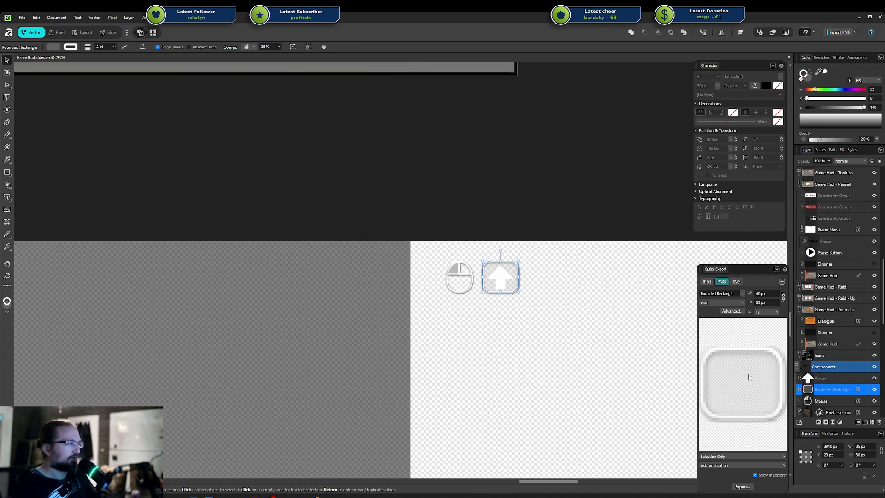
double_click(824, 390)
text(Key)
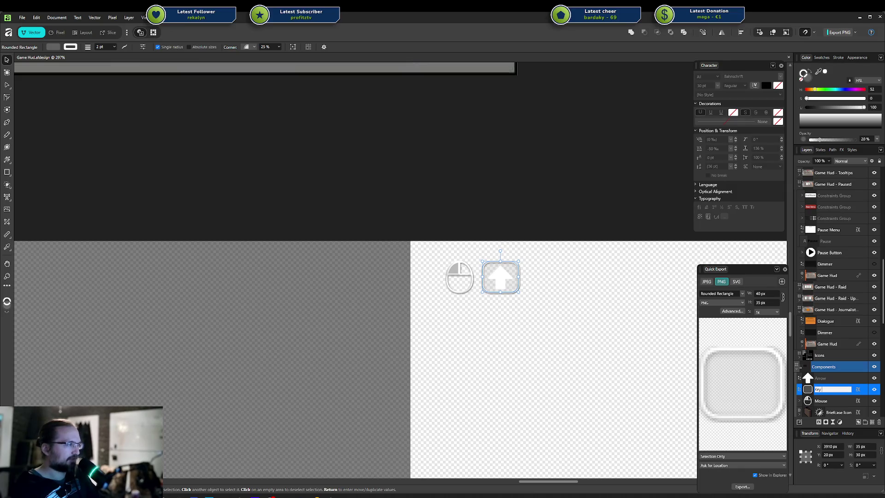
text(nd)
key(Return)
mouse_move(816, 390)
mouse_down()
mouse_move(526, 289)
mouse_move(542, 295)
mouse_move(468, 306)
mouse_move(446, 268)
mouse_up()
key(alt+Tab)
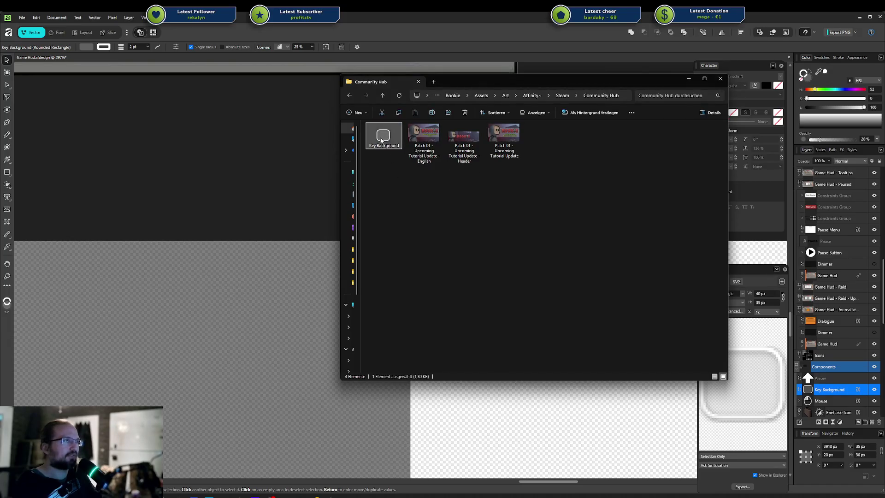
key(alt+Tab)
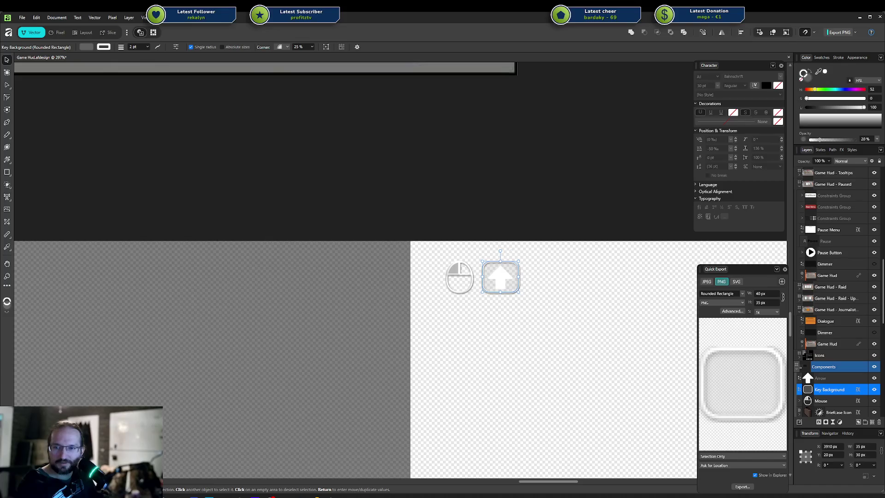
key(alt+Tab)
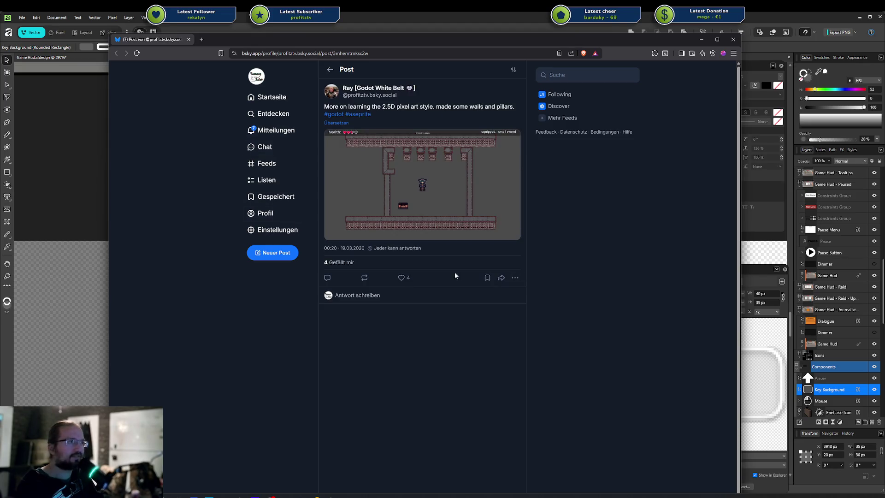
Step: Enlarge the post's pixel-art dungeon screenshot in the Bluesky lightbox
click(432, 182)
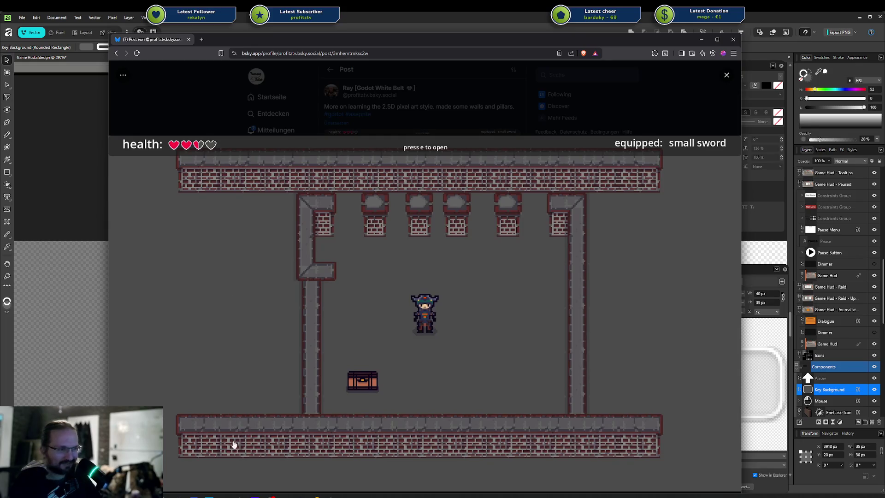
mouse_move(394, 39)
mouse_down()
mouse_move(392, 13)
mouse_move(384, 30)
mouse_up()
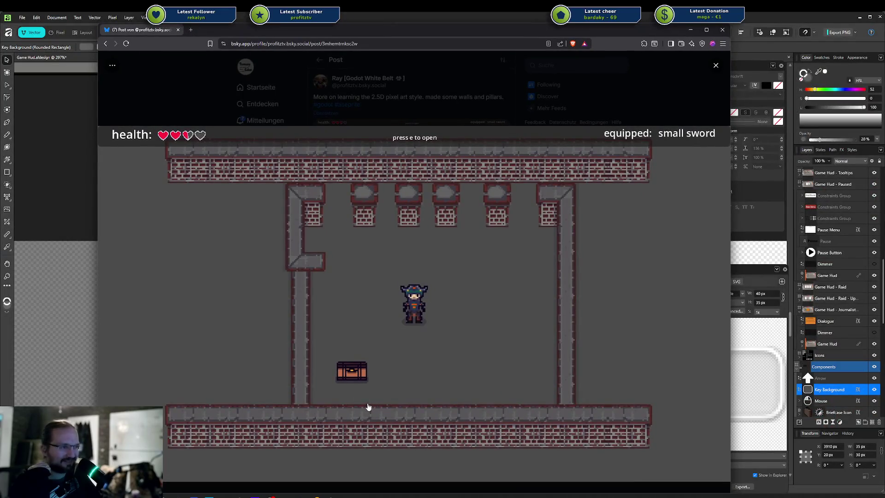
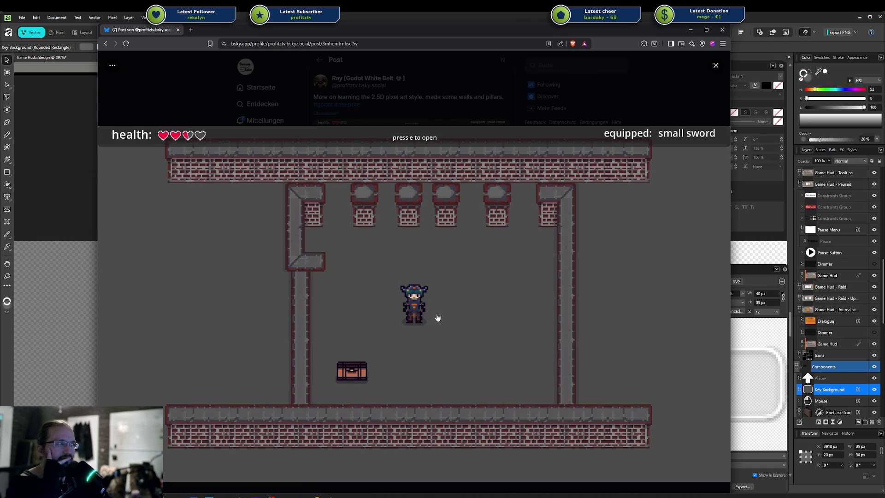
Step: Close a stray browser tab and the enlarged dungeon screenshot to return to the Bluesky post
click(191, 30)
key(ctrl+w)
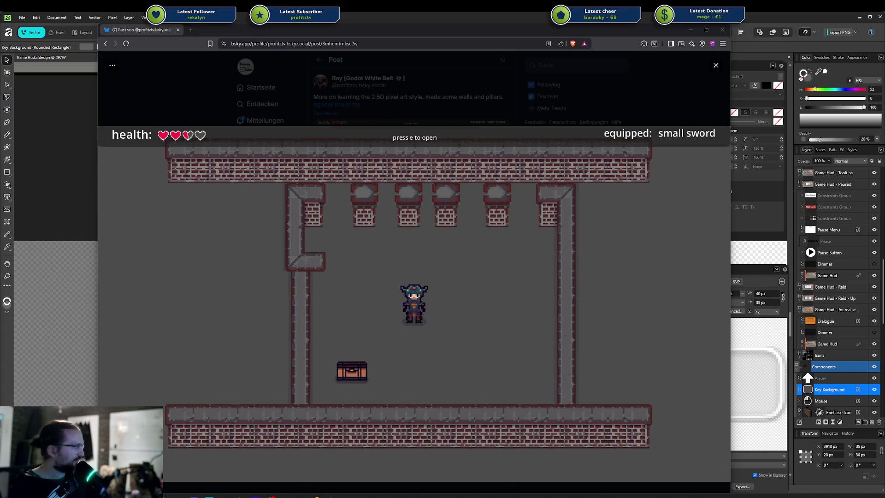
click(613, 303)
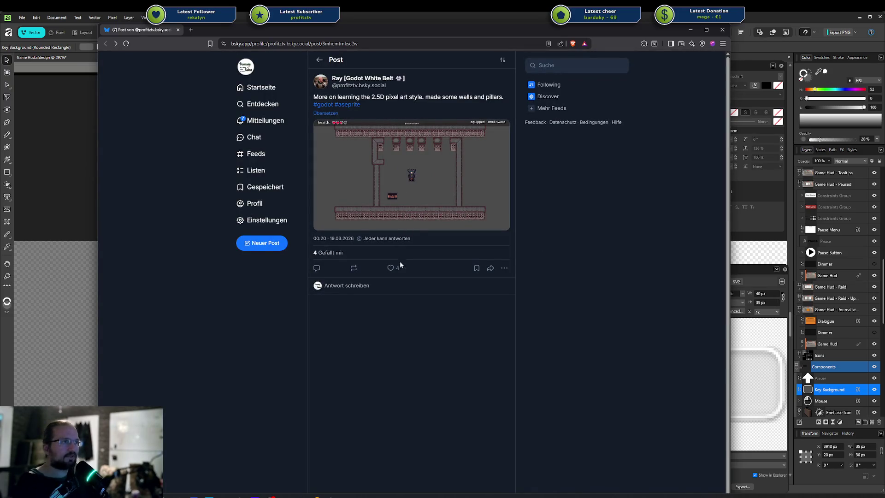
Step: View the post's pixel-art dungeon screenshot full-size, then switch to the Game Hud document
click(414, 188)
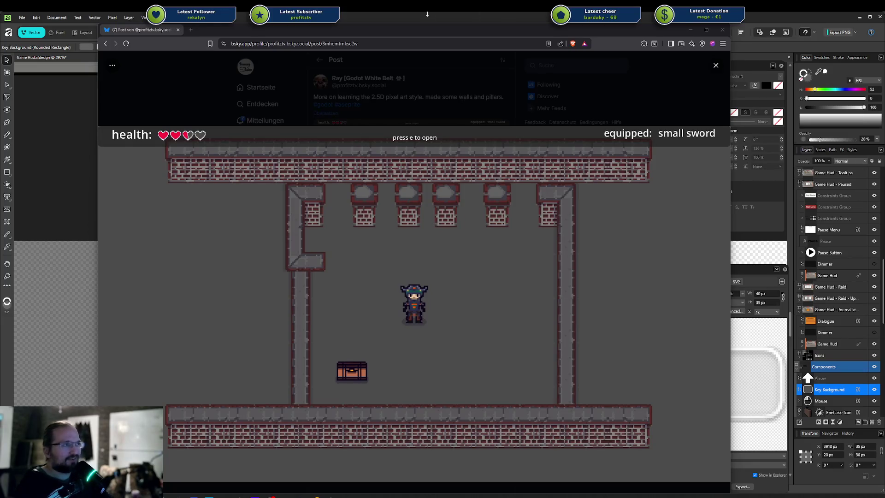
key(alt+Tab)
Step: Zoom and pan the Game Hud canvas to the key-prompt labels, then bring the screenshot back
scroll(310, 236, down, 3)
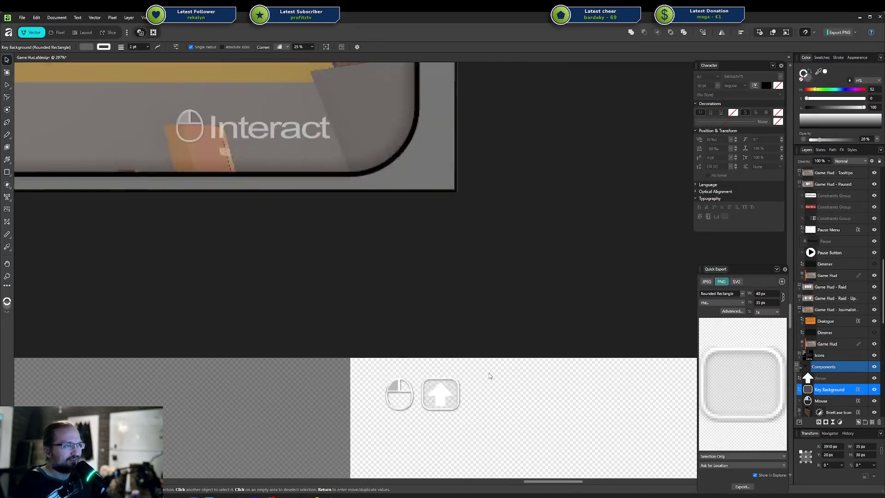
scroll(310, 237, down, 4)
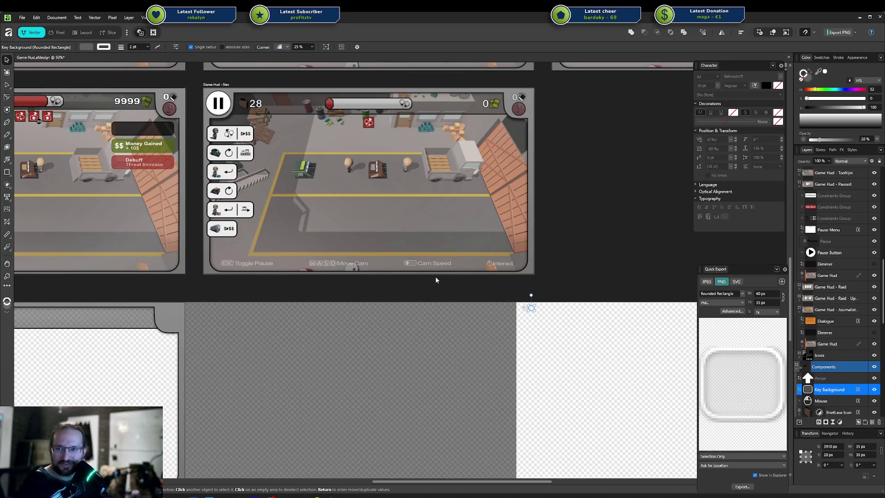
scroll(435, 285, up, 5)
mouse_move(412, 328)
mouse_down()
mouse_move(269, 310)
mouse_move(229, 316)
mouse_up()
key(alt+Tab)
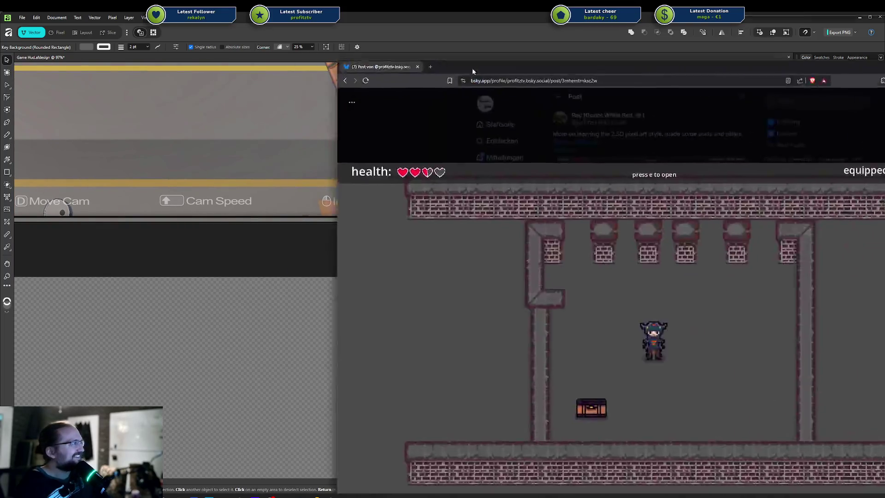
Step: Recentre the screenshot window and place the 'graveyard keeper' image results in front, shifted left
drag(472, 68, 235, 42)
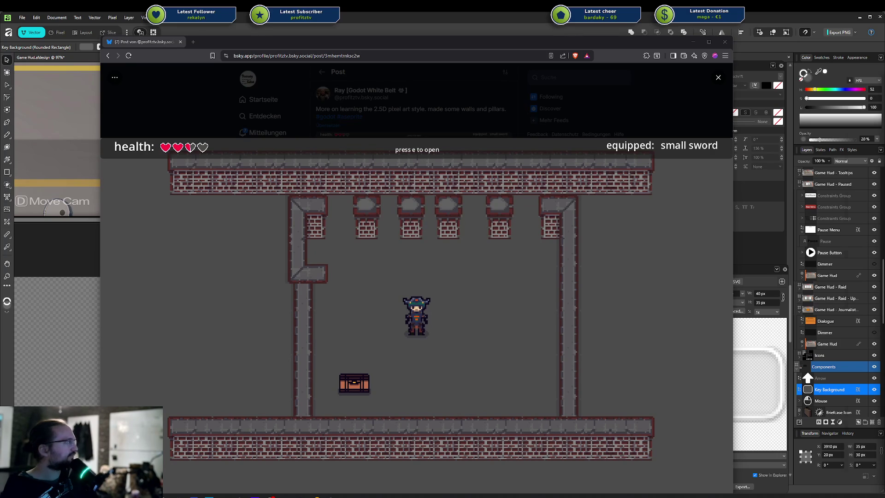
key(alt+Tab)
drag(439, 99, 350, 118)
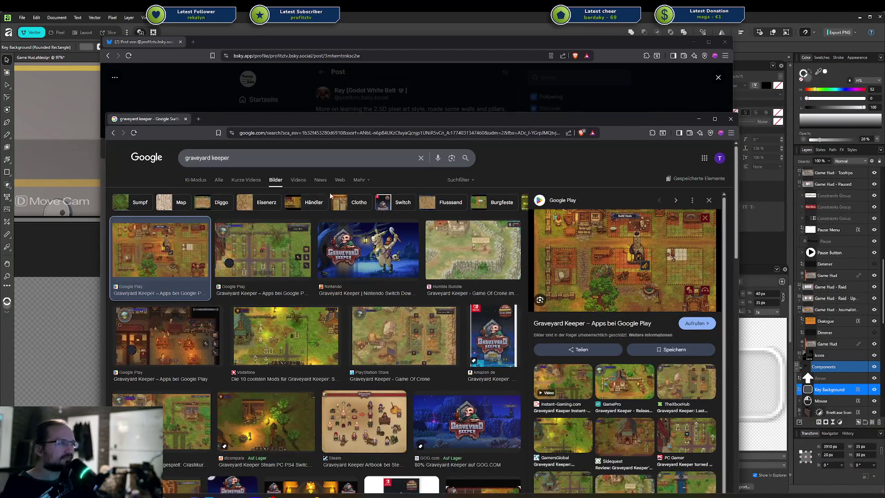
Step: Preview two Graveyard Keeper image results and open the game's Google Play store page
click(262, 264)
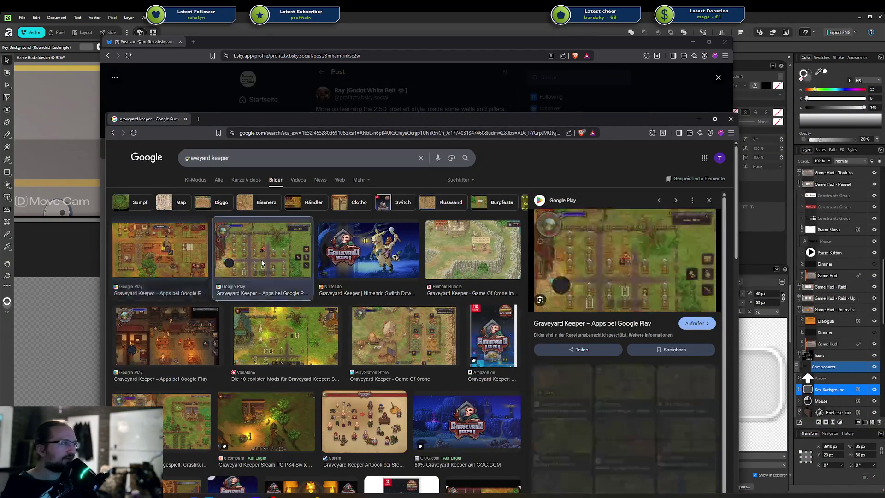
click(186, 256)
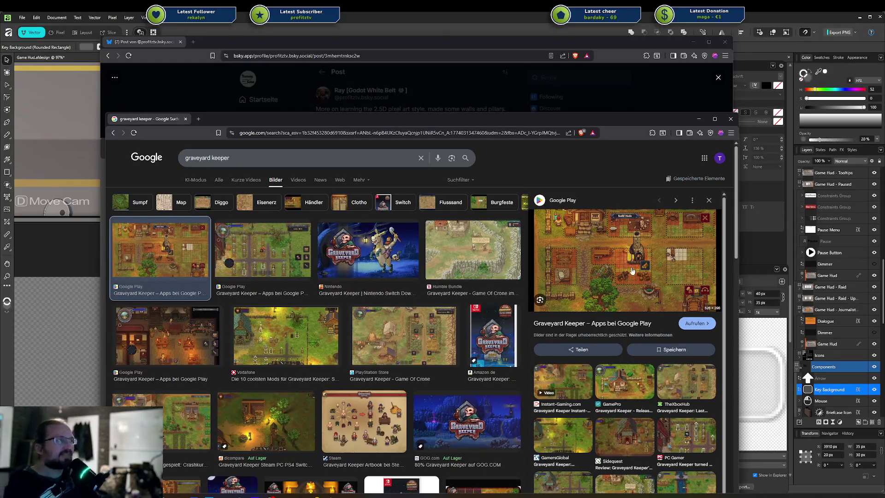
click(613, 240)
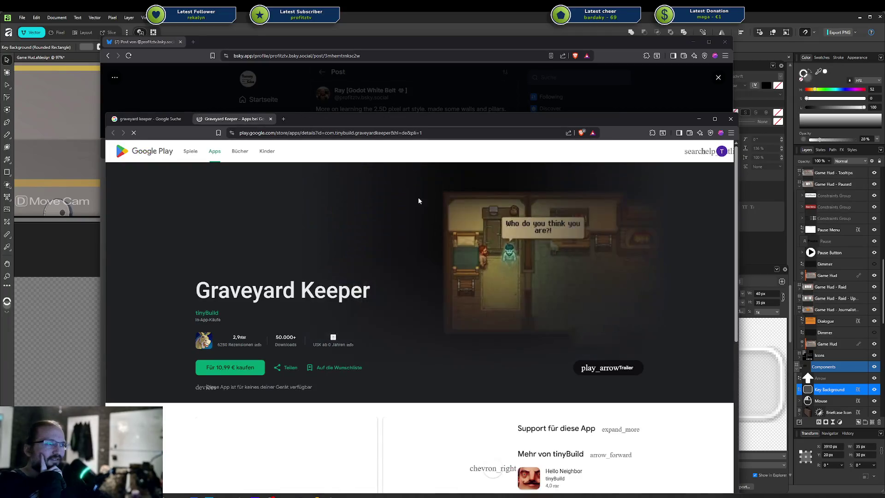
scroll(467, 253, down, 4)
Step: Enlarge a Graveyard Keeper store screenshot, then close the Google Play and Google search tabs
click(451, 288)
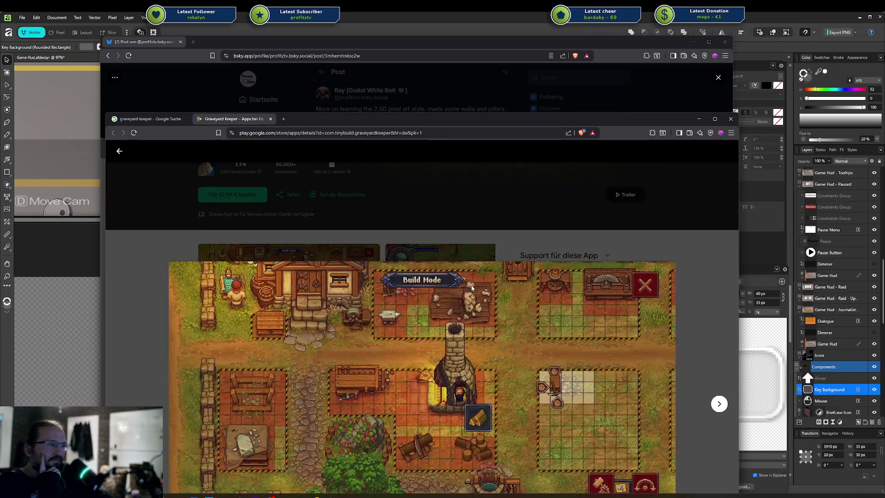
mouse_move(605, 119)
mouse_down()
mouse_move(604, 51)
mouse_move(590, 44)
mouse_up()
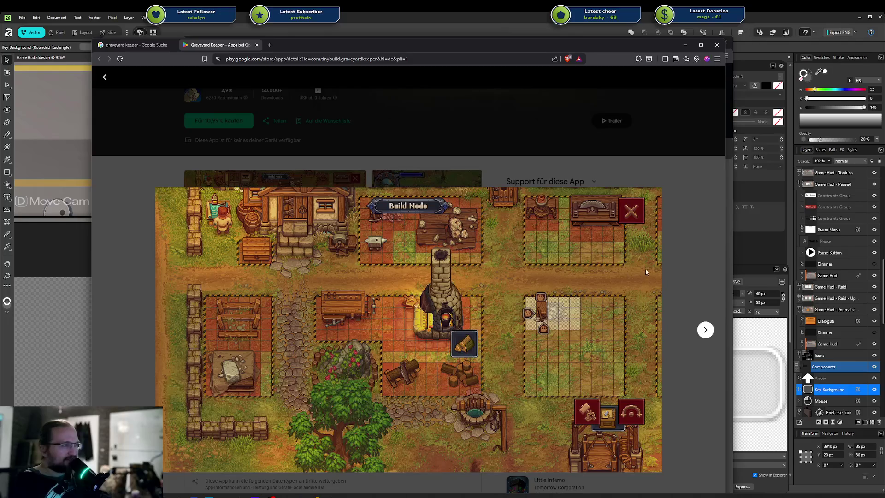
click(688, 258)
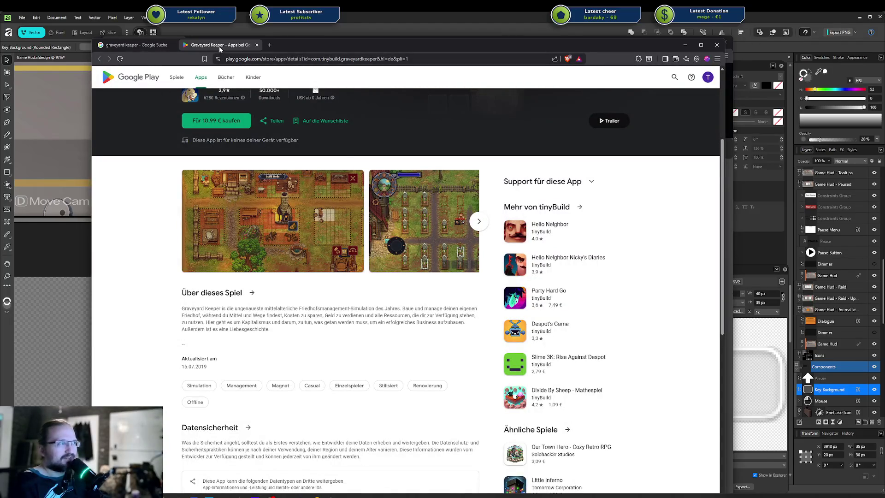
middle_click(220, 46)
middle_click(165, 46)
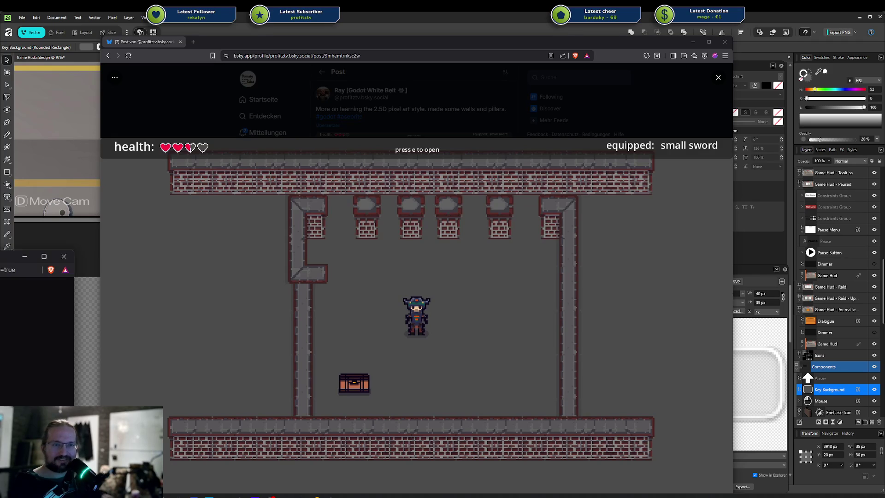
Step: Dismiss the Twitch co-streaming popup and show the channel's recent broadcasts over the post
drag(0, 249, 511, 169)
click(570, 157)
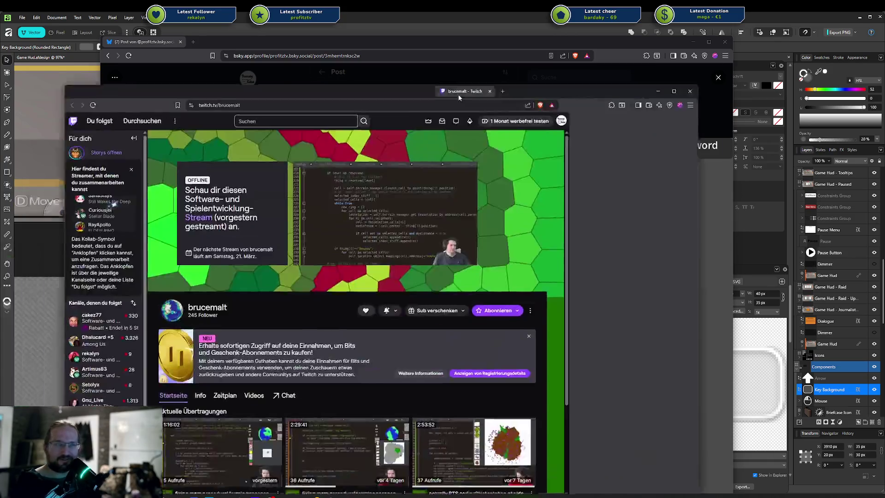
mouse_move(458, 94)
mouse_down()
mouse_move(480, 79)
mouse_move(440, 74)
mouse_up()
scroll(300, 322, down, 2)
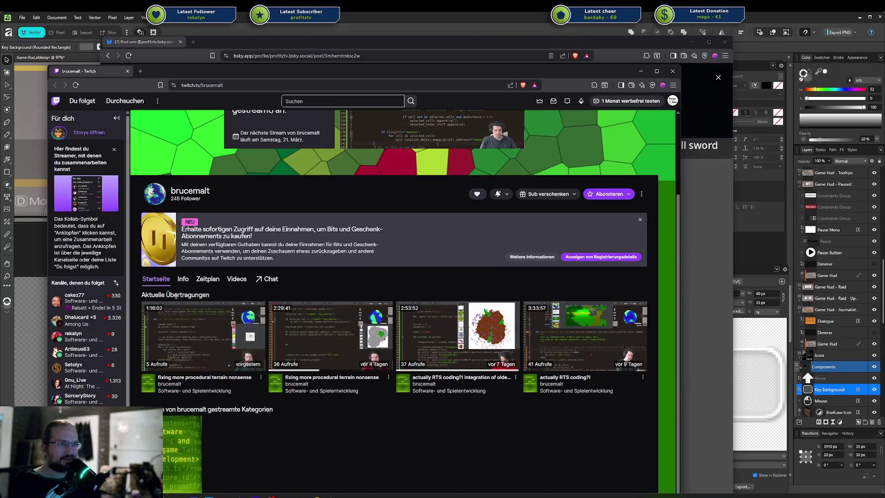
Step: Watch the 'fixing more procedural terrain nonsense' broadcast from about 32 minutes, then close it
click(217, 307)
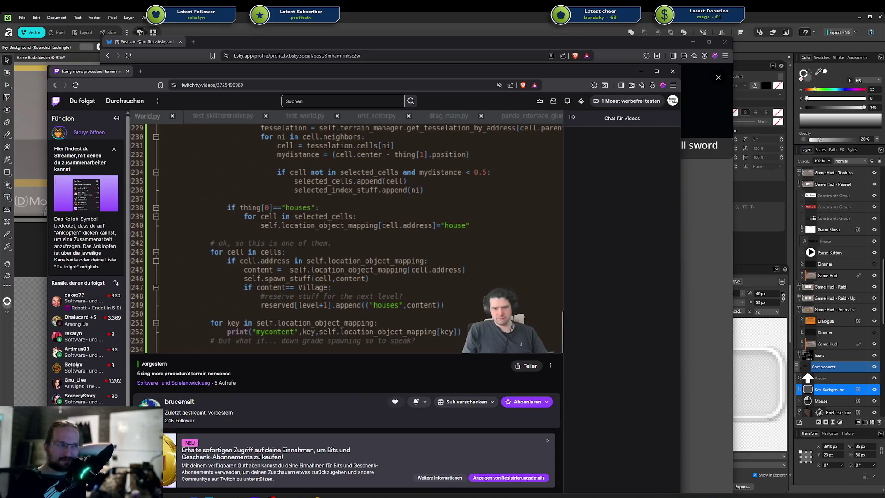
mouse_move(244, 340)
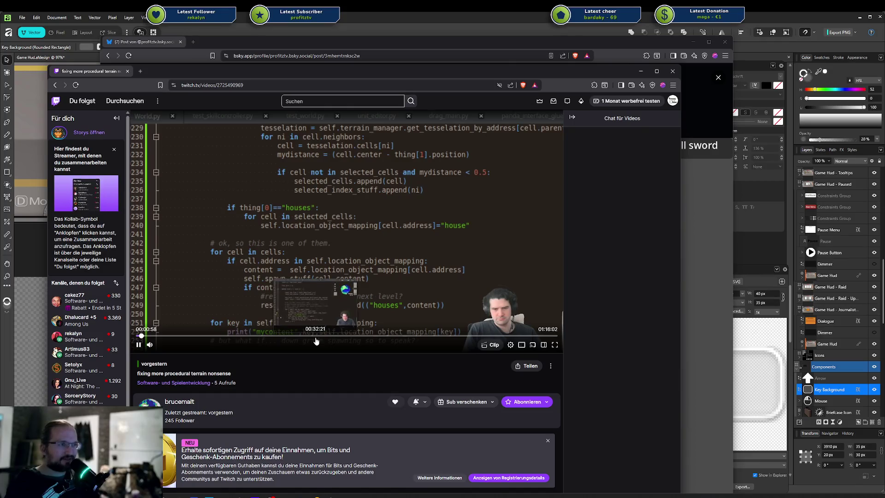
click(316, 340)
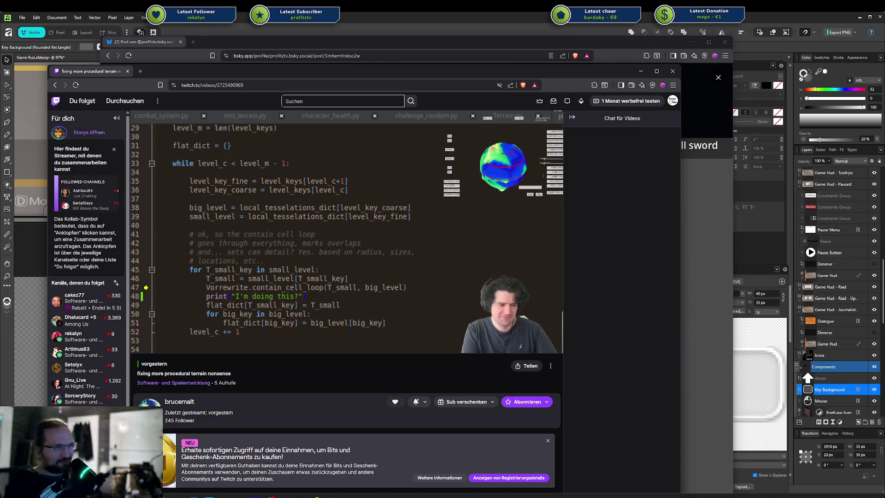
mouse_move(348, 306)
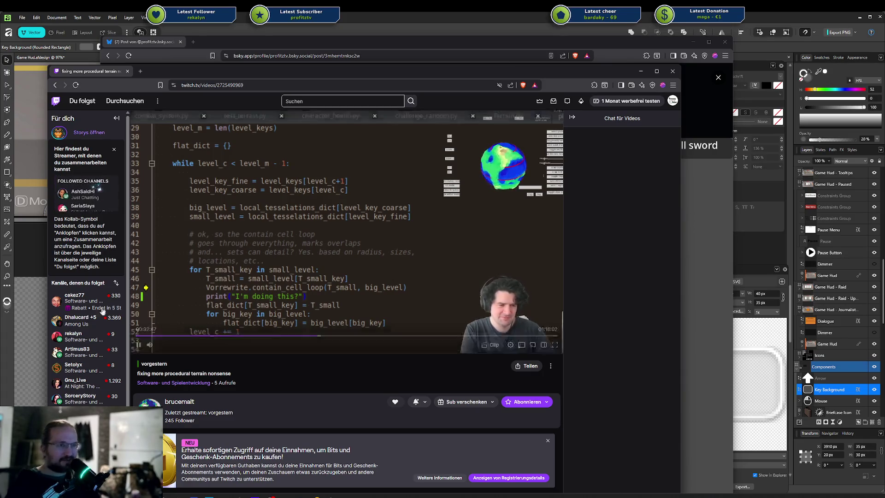
mouse_move(106, 351)
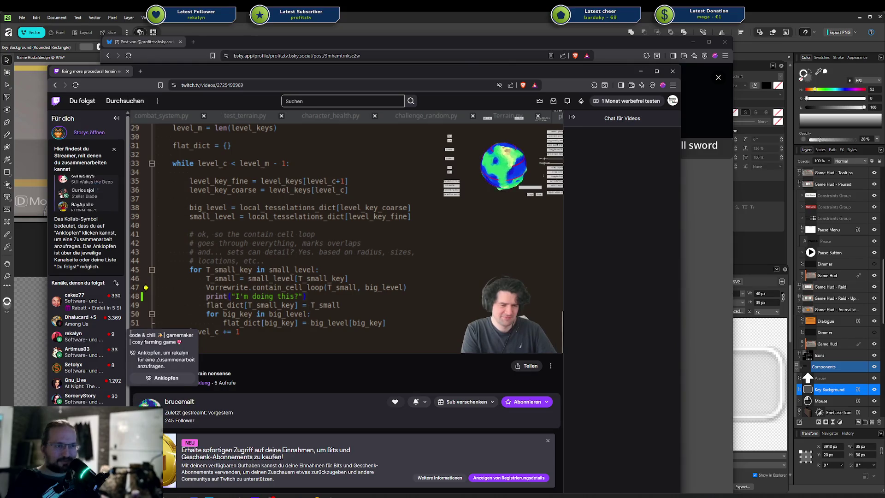
mouse_move(105, 323)
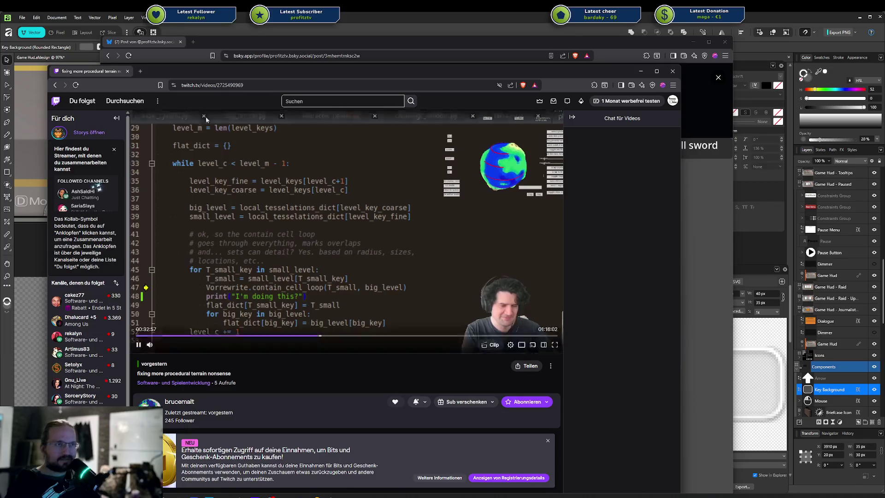
key(ctrl+w)
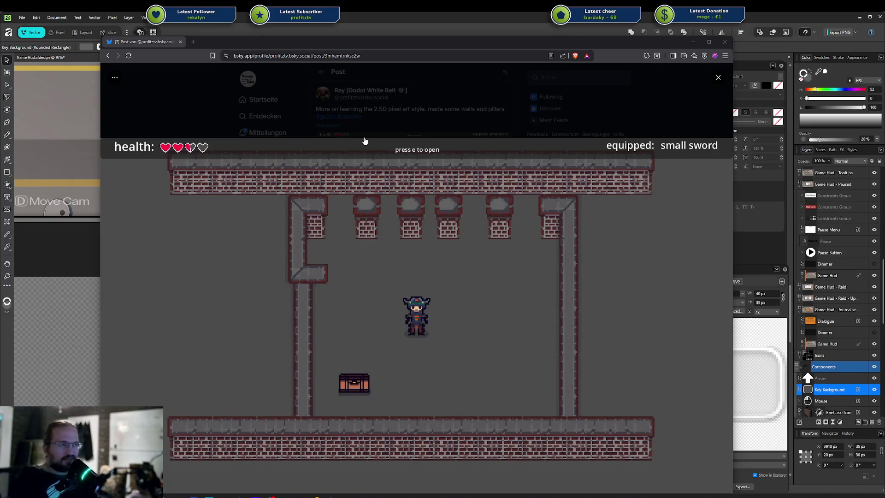
Step: Close the browser and zoom into the Game Hud's Move Cam, Cam Speed and Interact icons
click(724, 43)
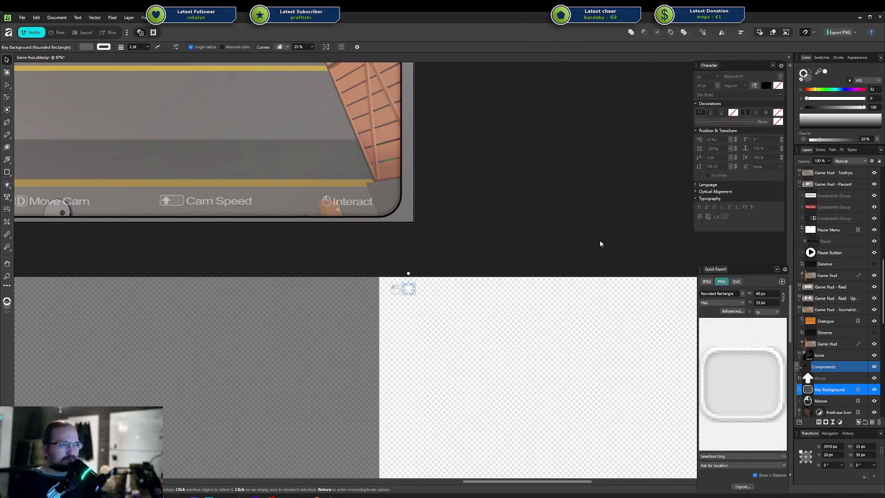
scroll(452, 253, up, 5)
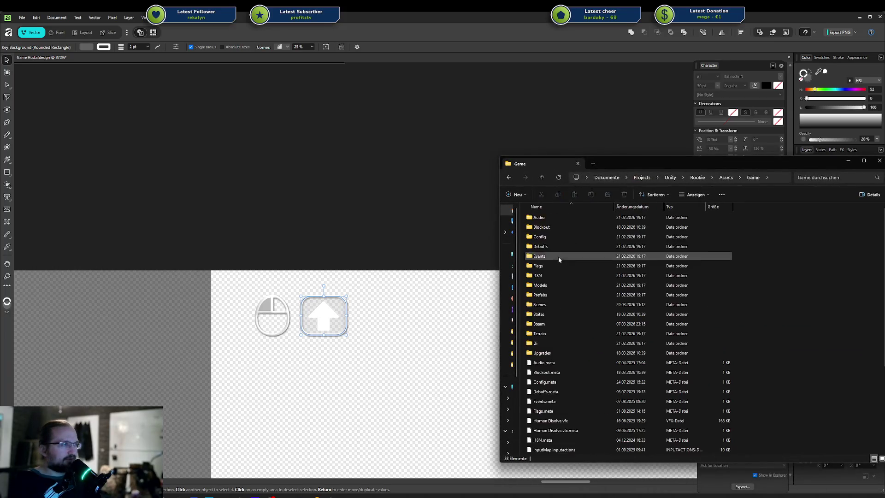
Step: Open the Ui, Sprites and Game Hud asset folders in File Explorer, then move the window aside
double_click(565, 343)
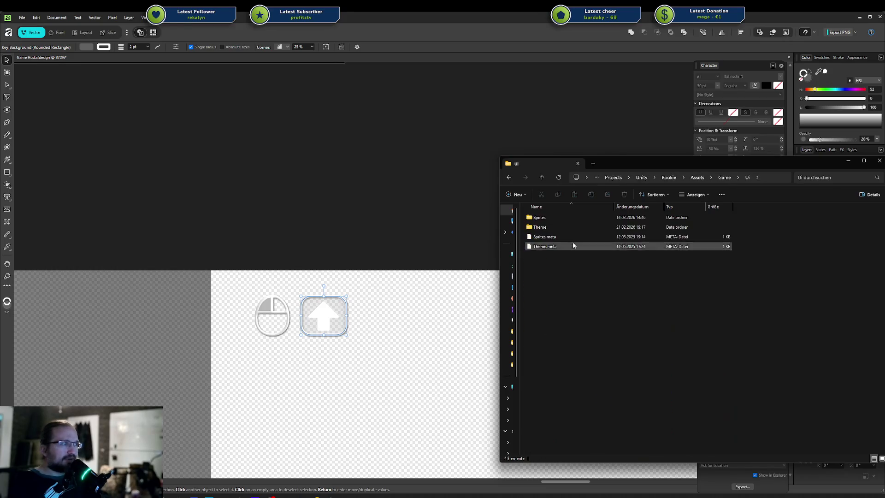
double_click(556, 220)
double_click(555, 217)
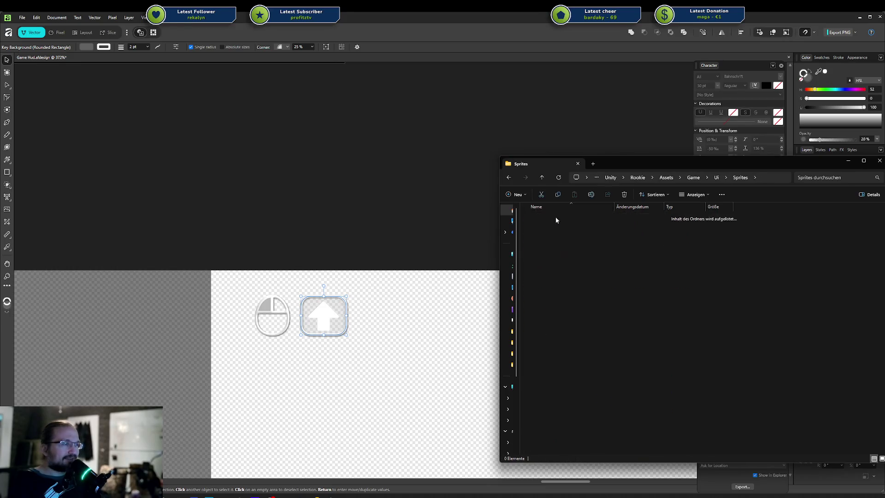
drag(644, 167, 884, 166)
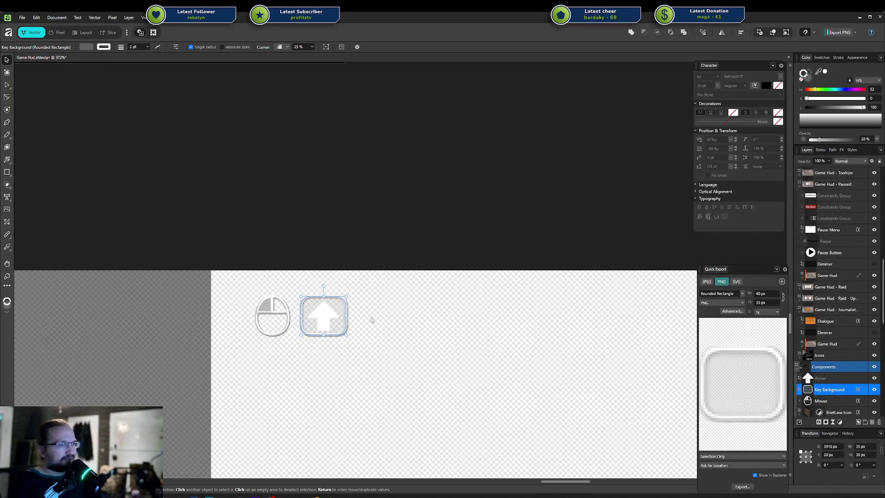
Step: Rename the Arrow layer to 'Shift Key Icon'
click(835, 380)
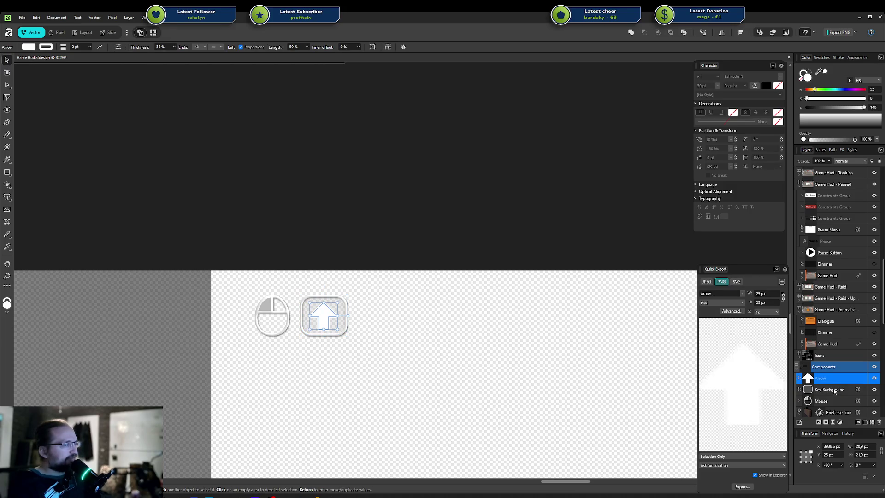
double_click(832, 379)
text(Shift Key Icon)
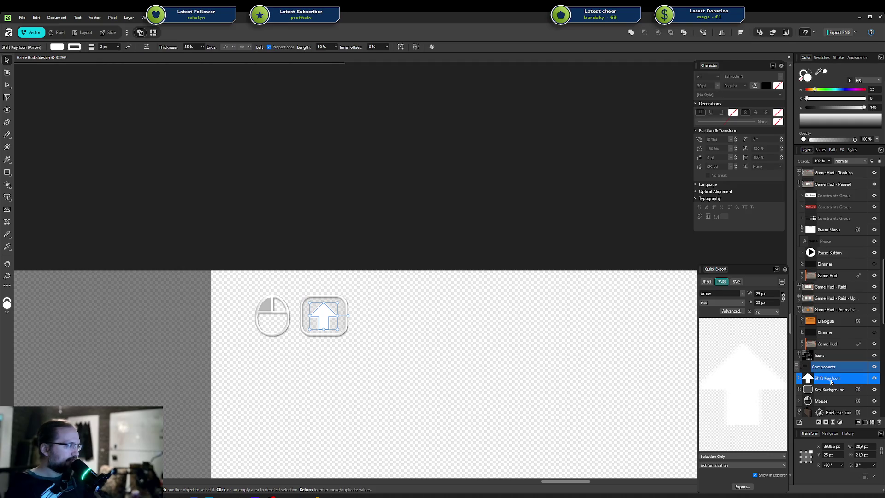
click(829, 390)
Step: Rename the Mouse layer to 'Mouse - Left Button' and centre the mouse icon on the canvas
double_click(820, 401)
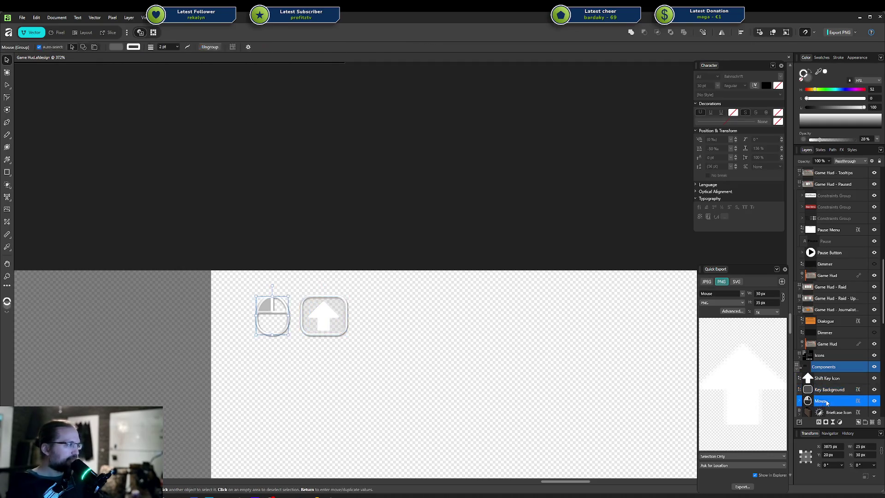
click(827, 400)
text(- Left Butt)
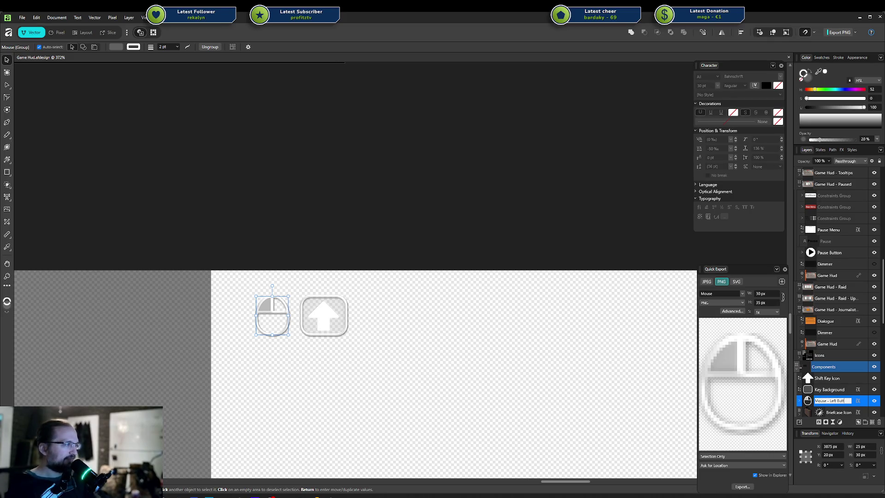
key(Return)
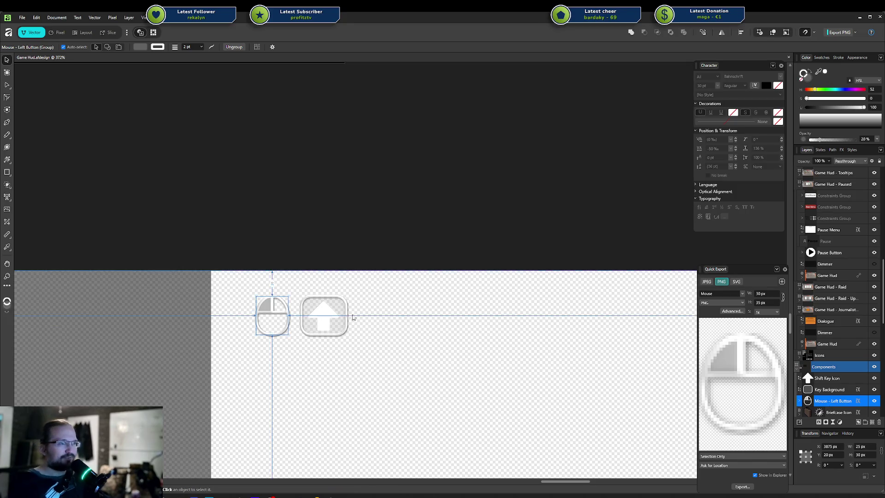
scroll(320, 315, up, 5)
drag(208, 308, 395, 305)
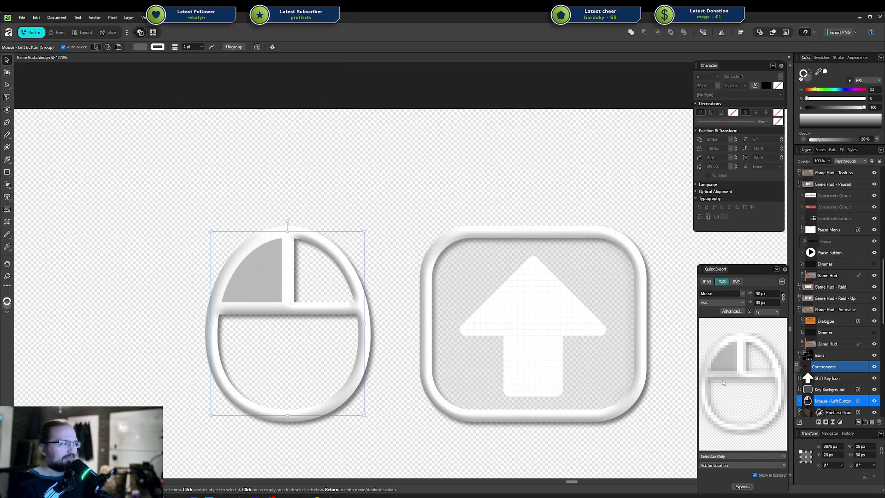
Step: Expand the Mouse - Left Button group, inspect its filled left-button quadrant, then collapse it
click(800, 401)
scroll(827, 361, down, 3)
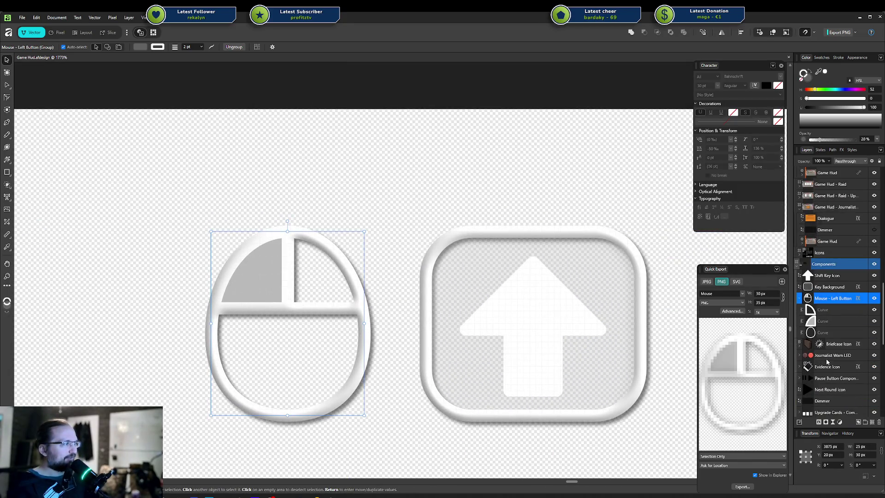
click(827, 322)
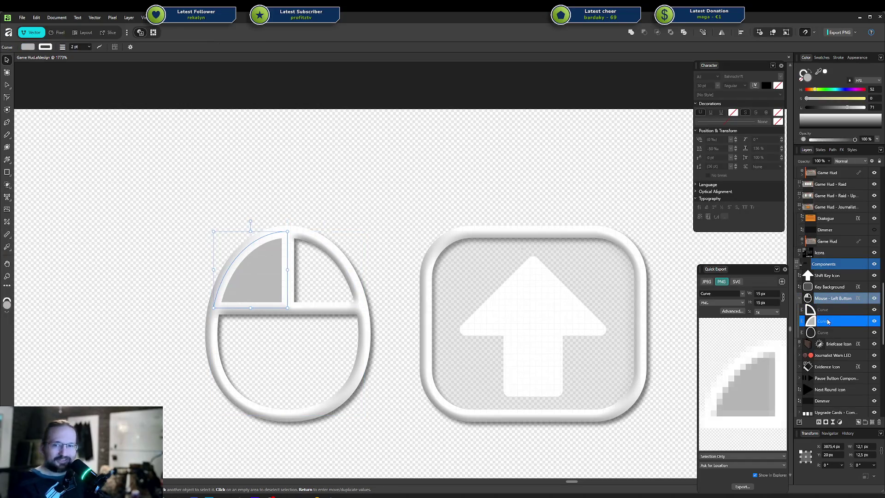
scroll(411, 270, down, 3)
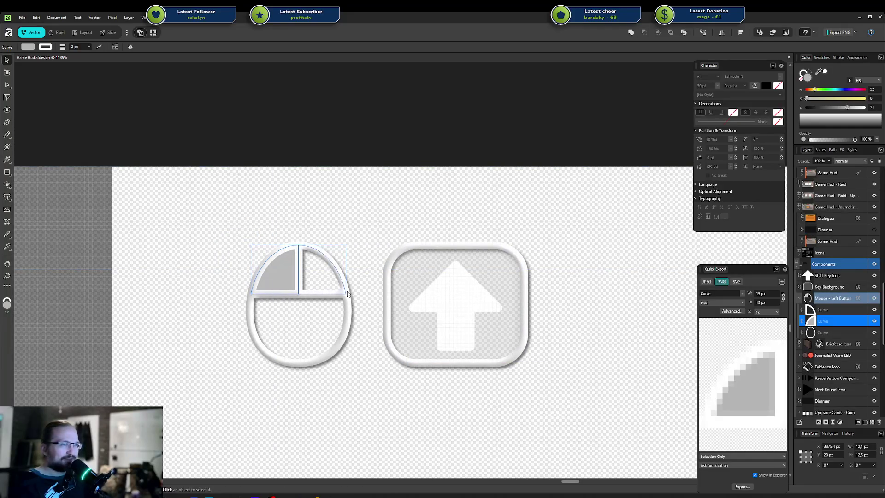
scroll(278, 279, up, 2)
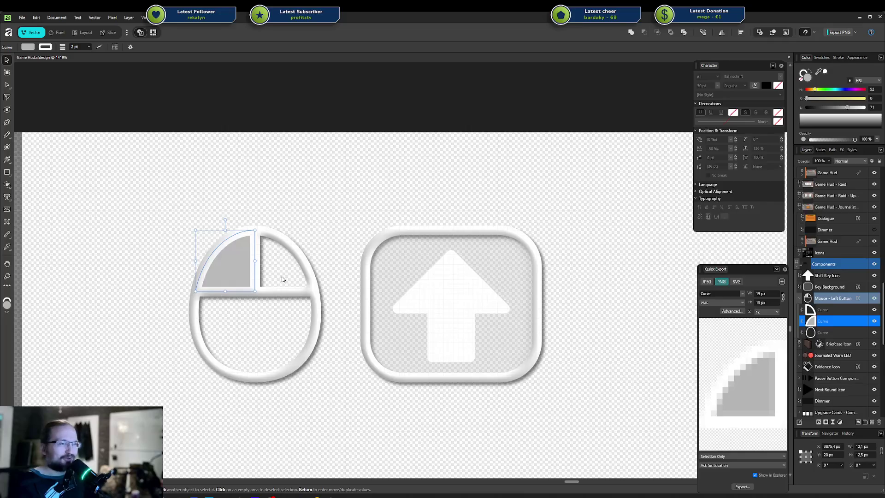
scroll(279, 280, down, 1)
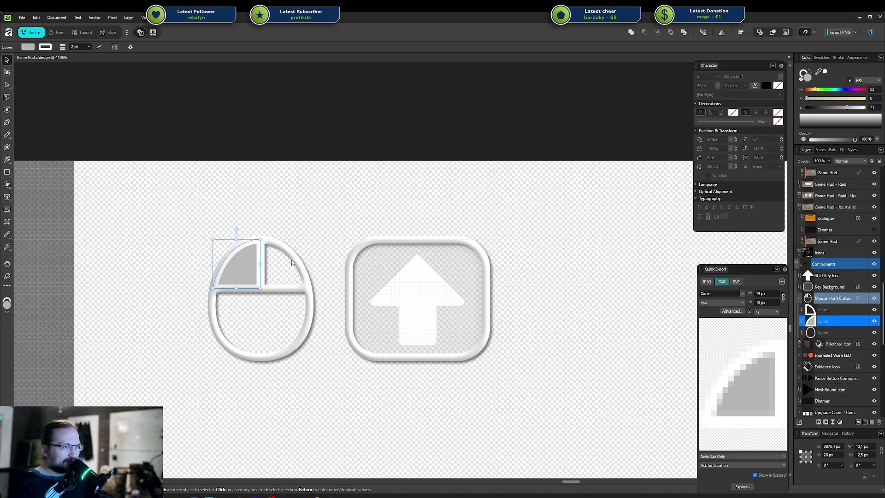
click(800, 298)
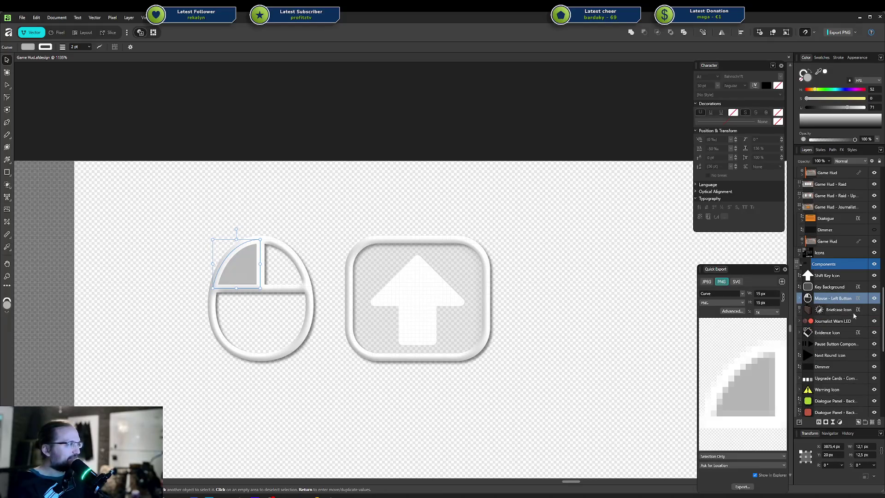
Step: Check the Key Background, mouse group and Shift Key Icon layers, then deselect and minimize Designer
click(829, 286)
click(836, 298)
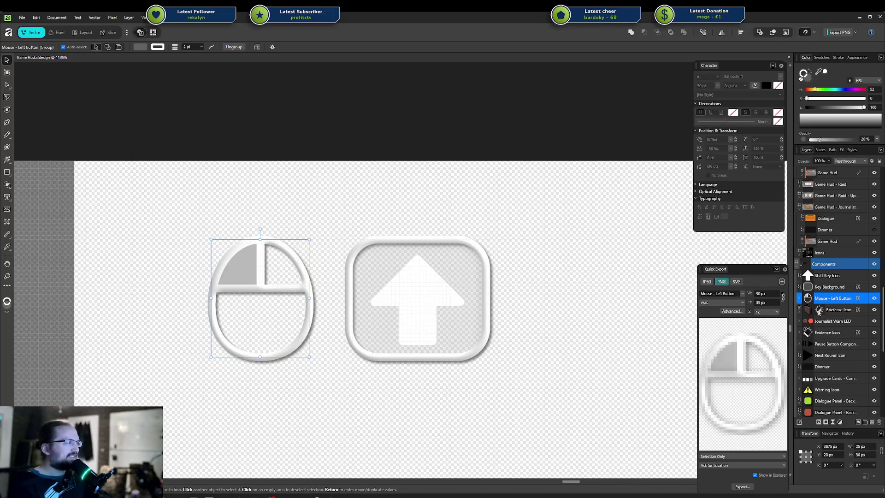
click(842, 287)
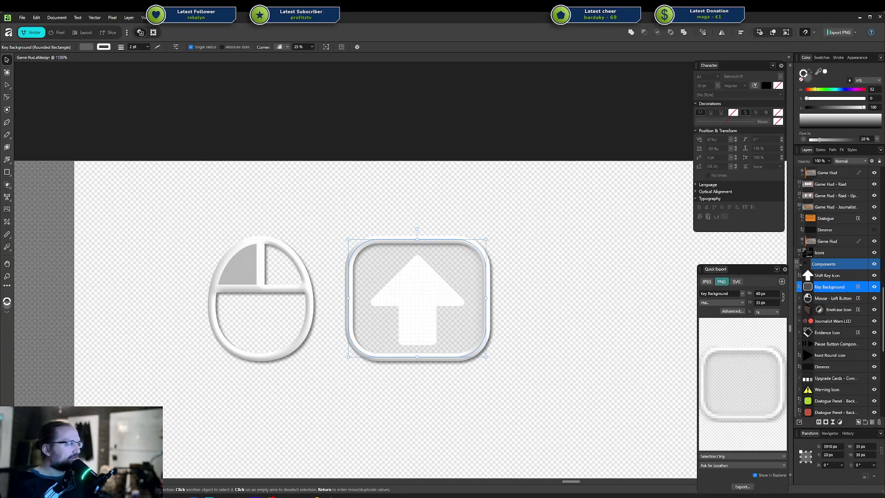
click(827, 276)
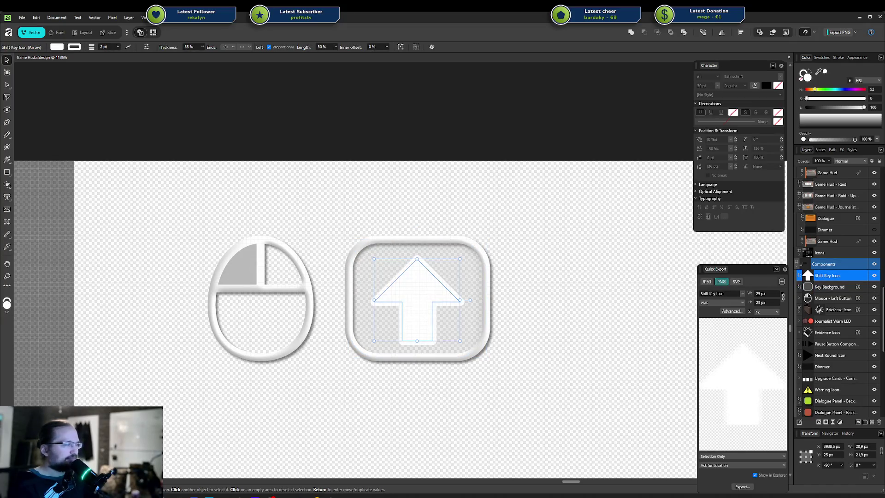
click(531, 107)
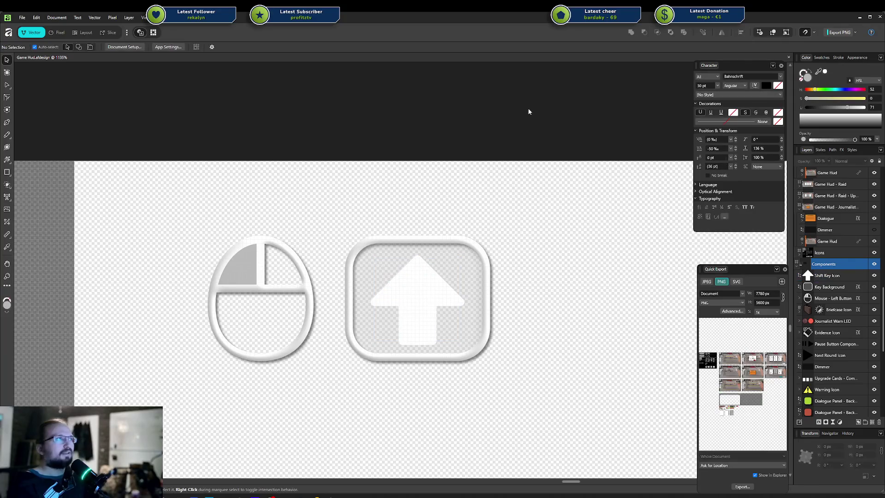
click(859, 18)
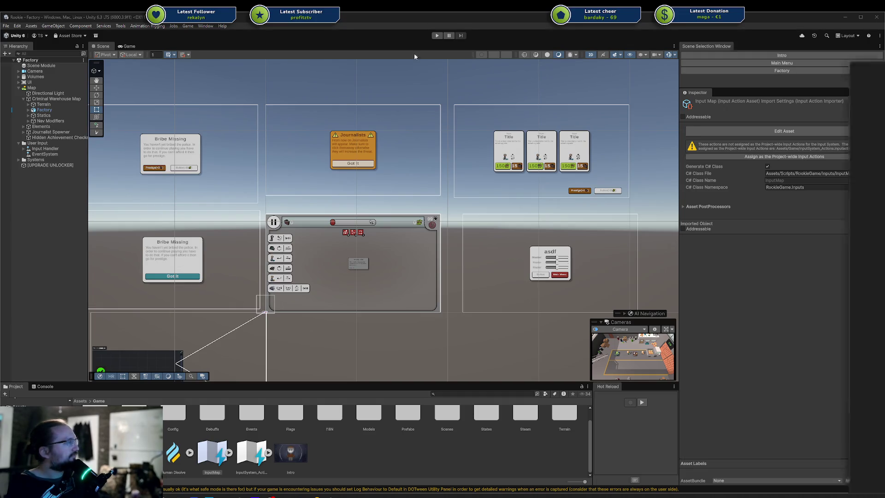
Step: Switch from Unity to the browser showing the jMonkeyEngine website
key(alt+Tab)
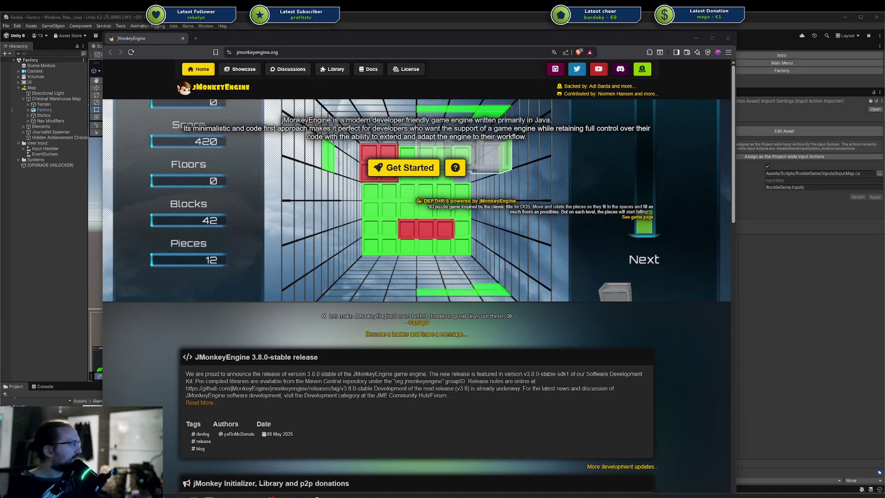
Step: Scroll through the Panda3D home page
drag(884, 49, 341, 49)
scroll(464, 180, up, 4)
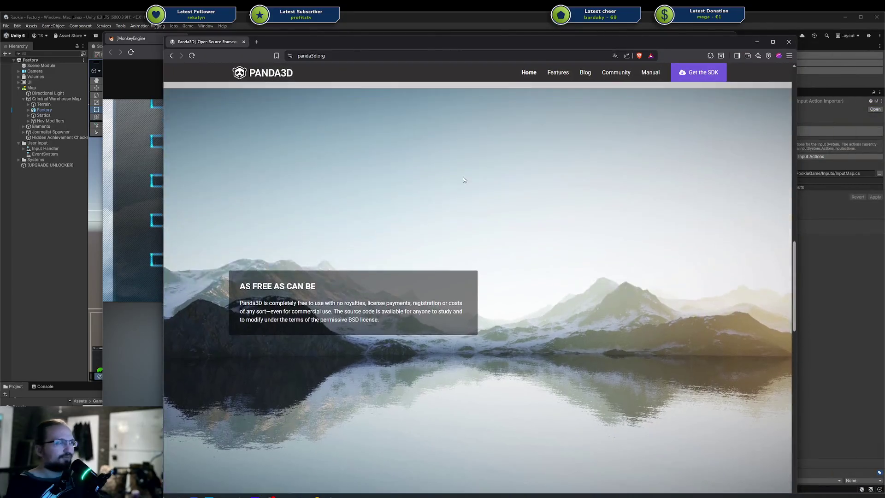
scroll(468, 181, up, 10)
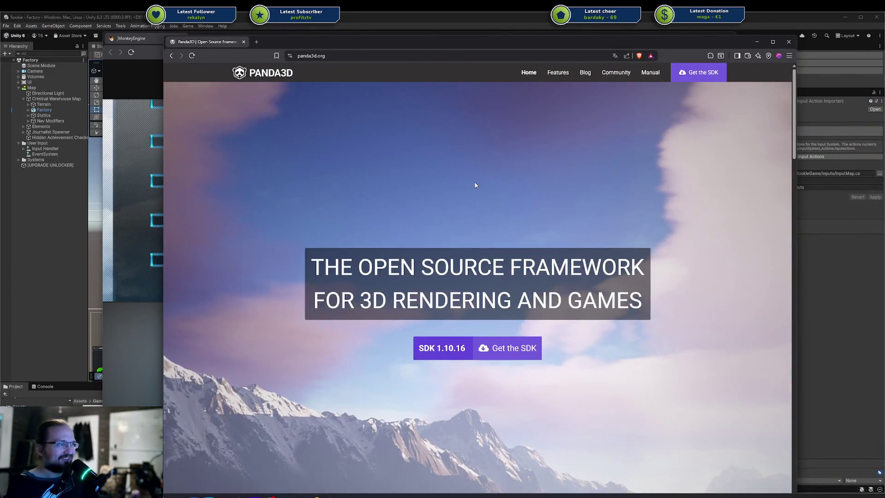
scroll(476, 185, down, 10)
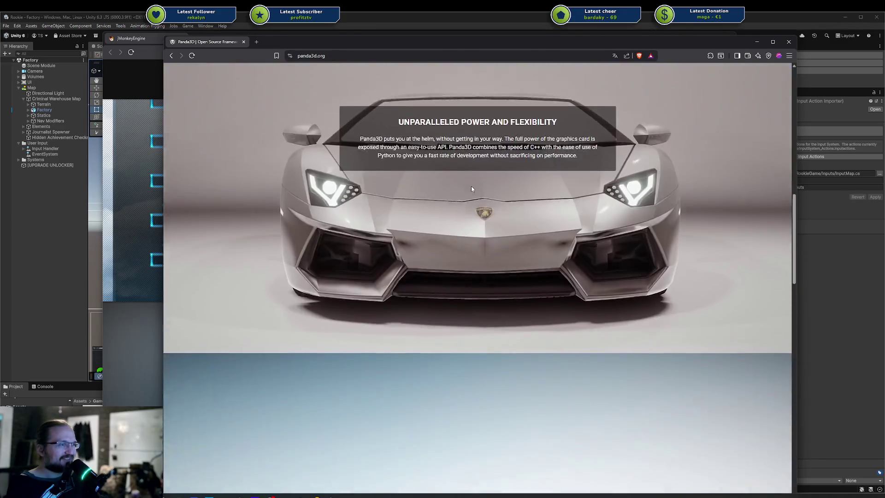
scroll(471, 186, down, 5)
drag(791, 269, 793, 452)
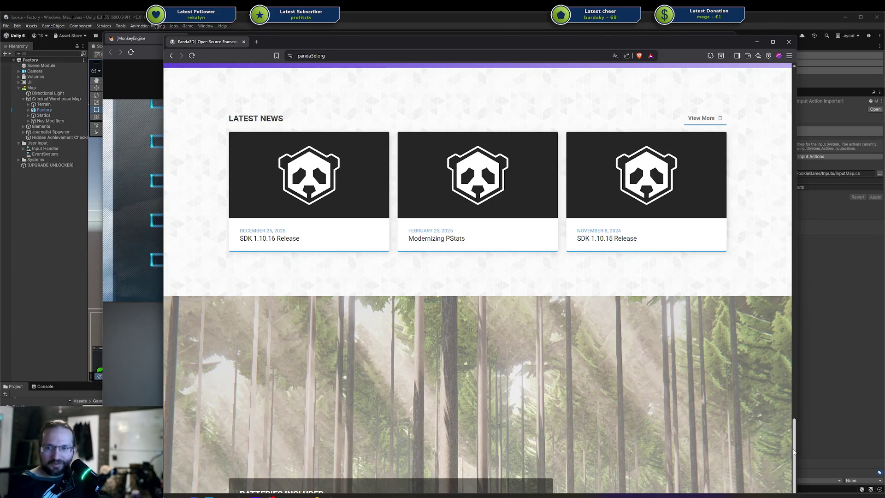
drag(793, 452, 793, 486)
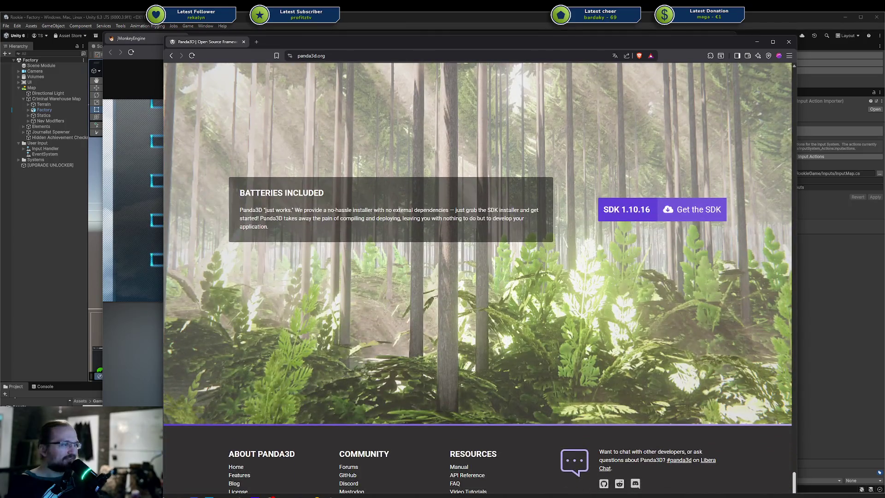
Step: Shrink, reposition and widen the Panda3D window over the jMonkeyEngine page
mouse_move(164, 40)
mouse_down()
mouse_move(304, 74)
mouse_move(451, 130)
mouse_move(378, 76)
mouse_up()
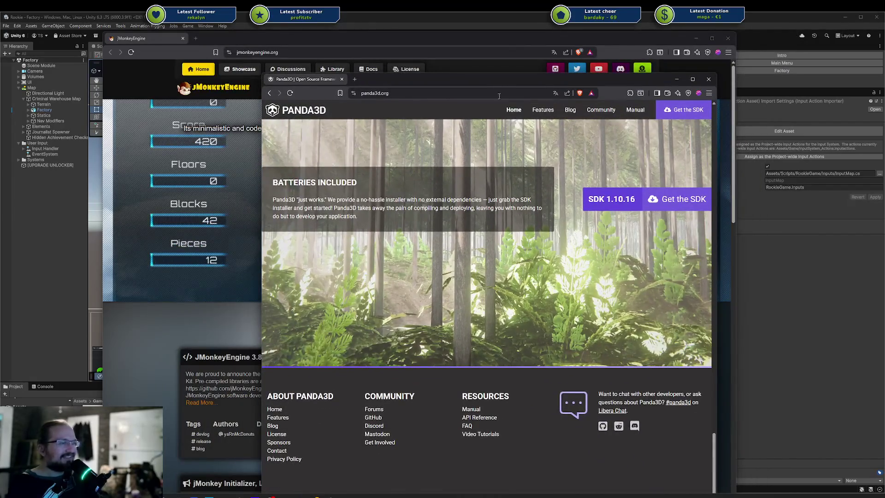
mouse_move(493, 77)
mouse_down()
mouse_move(488, 139)
mouse_move(478, 75)
mouse_up()
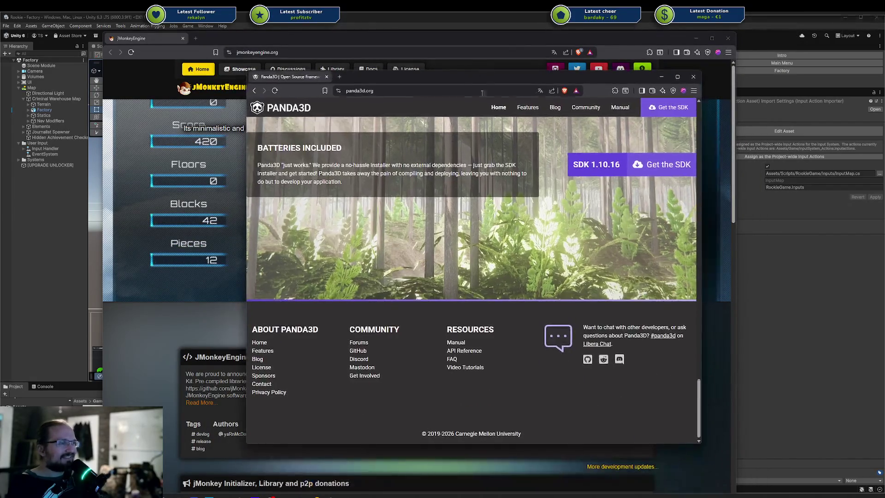
scroll(528, 225, up, 1)
scroll(529, 225, down, 2)
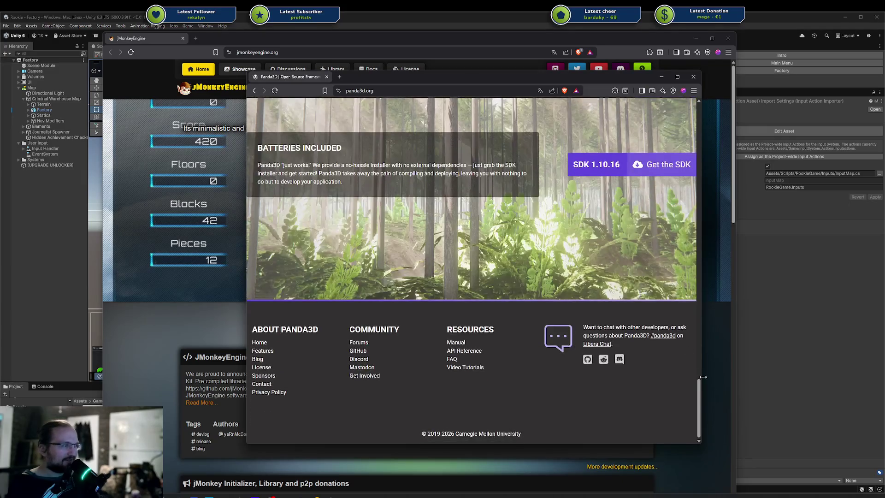
drag(703, 317, 812, 318)
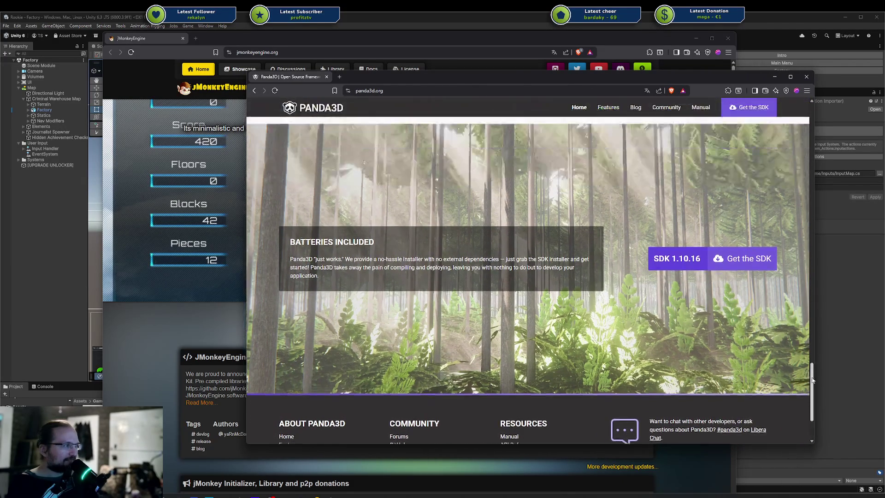
drag(812, 379, 809, 400)
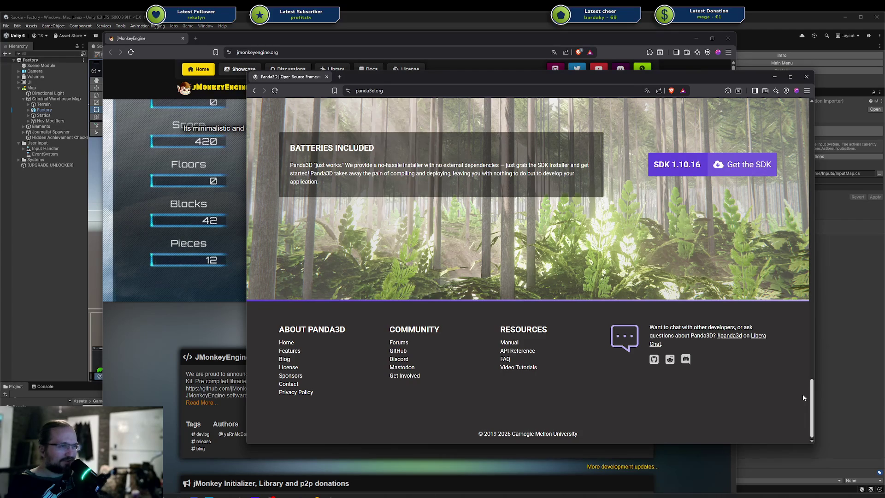
scroll(803, 394, up, 1)
scroll(803, 396, down, 1)
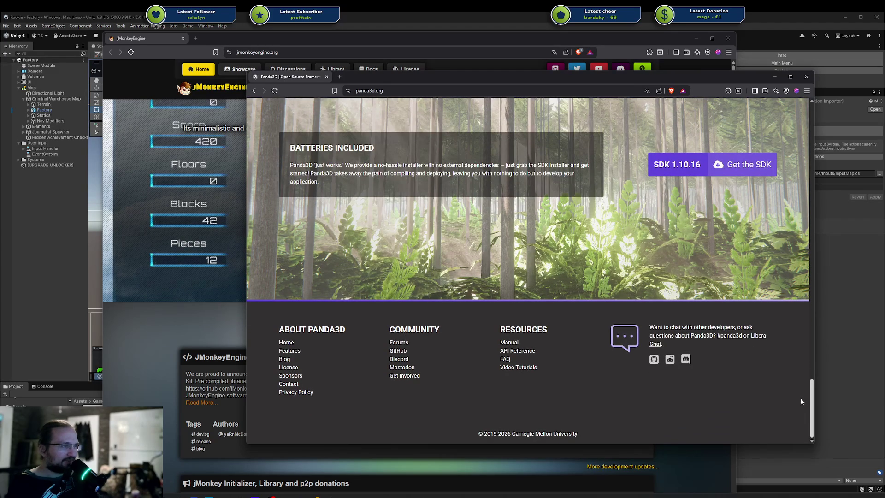
Step: Scroll up and down through the Panda3D page contents
scroll(801, 394, up, 1)
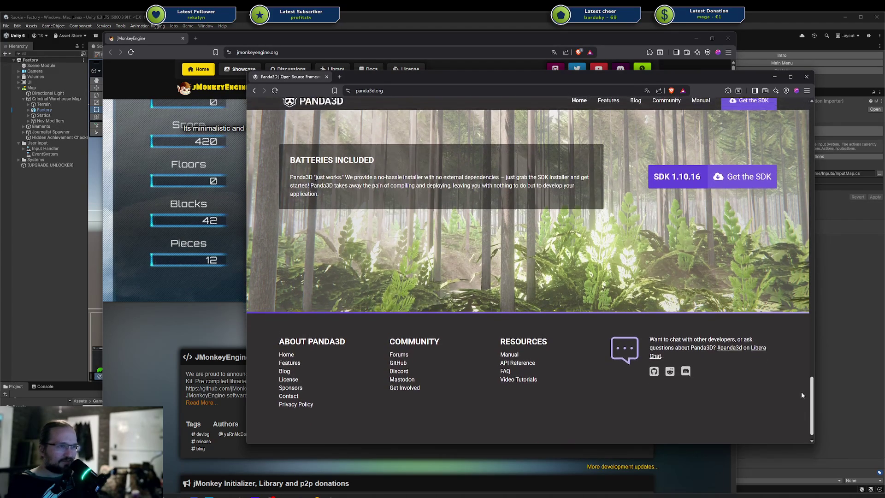
scroll(801, 387, up, 1)
scroll(802, 386, down, 2)
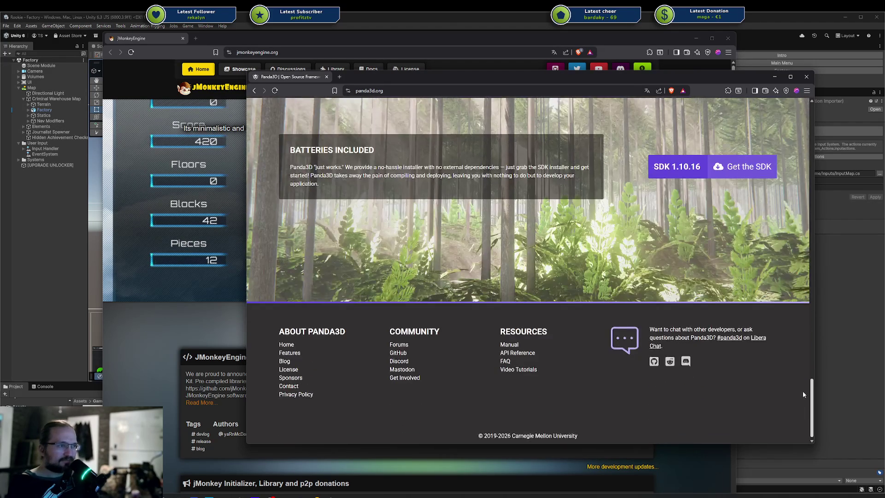
scroll(803, 394, up, 5)
scroll(800, 310, up, 10)
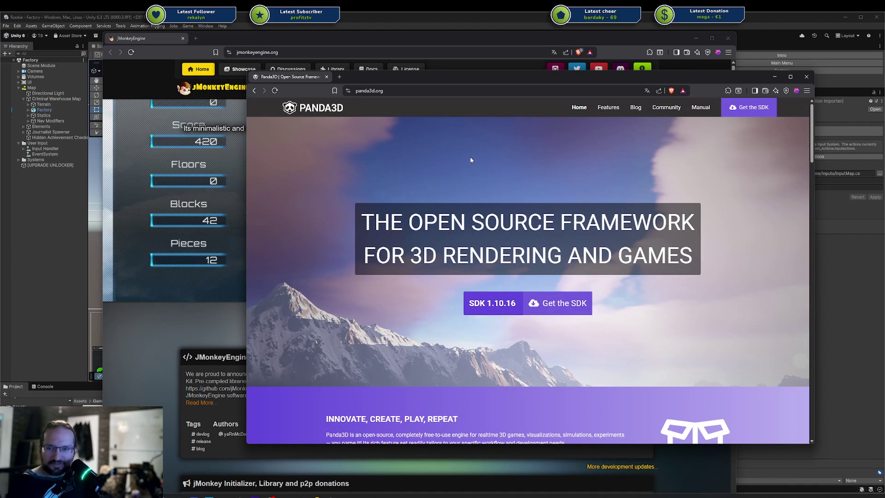
scroll(650, 156, down, 1)
scroll(652, 155, up, 1)
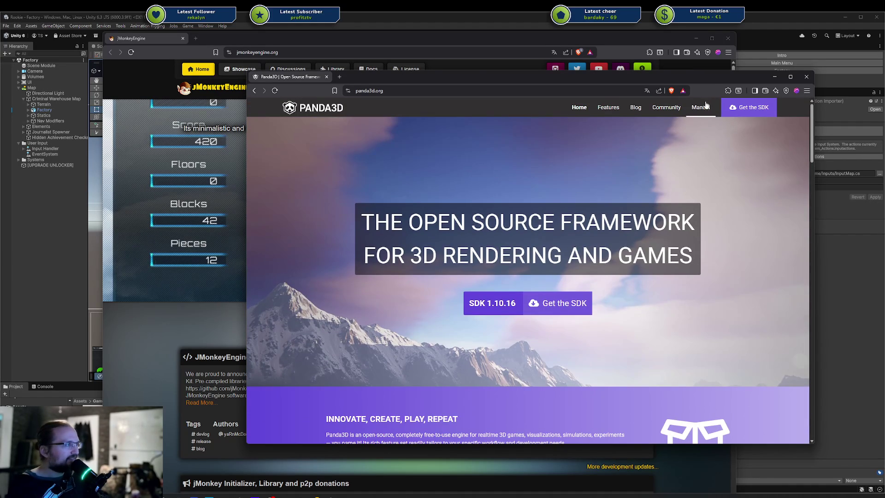
scroll(684, 142, down, 20)
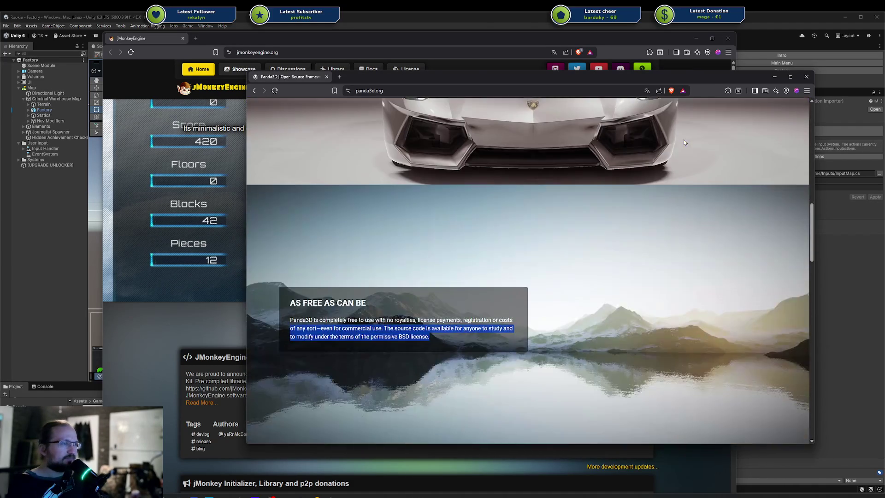
scroll(680, 140, down, 4)
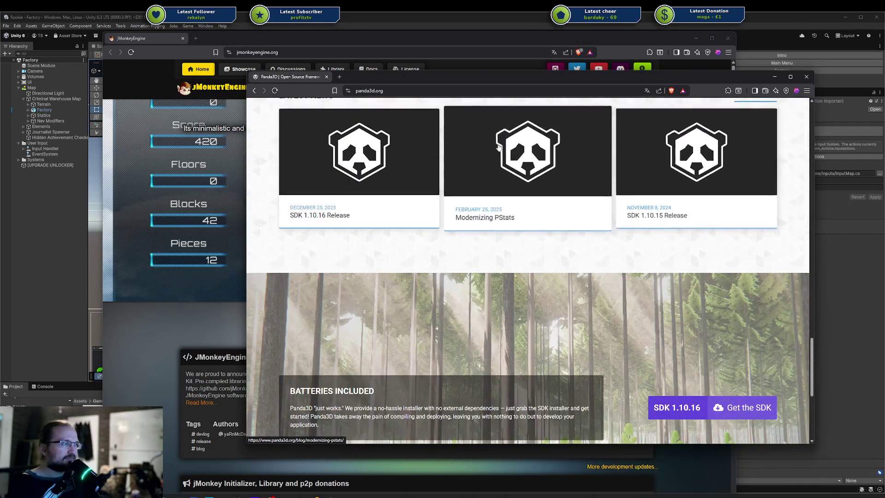
scroll(670, 206, down, 5)
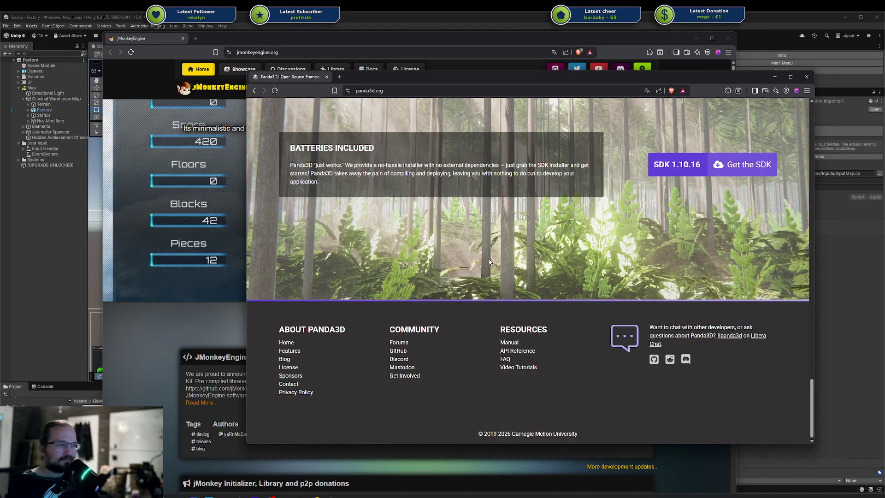
Step: Move the Panda3D window slightly left and close it with Ctrl+W
mouse_move(487, 77)
mouse_down()
mouse_move(405, 86)
mouse_move(435, 84)
mouse_up()
scroll(479, 166, up, 15)
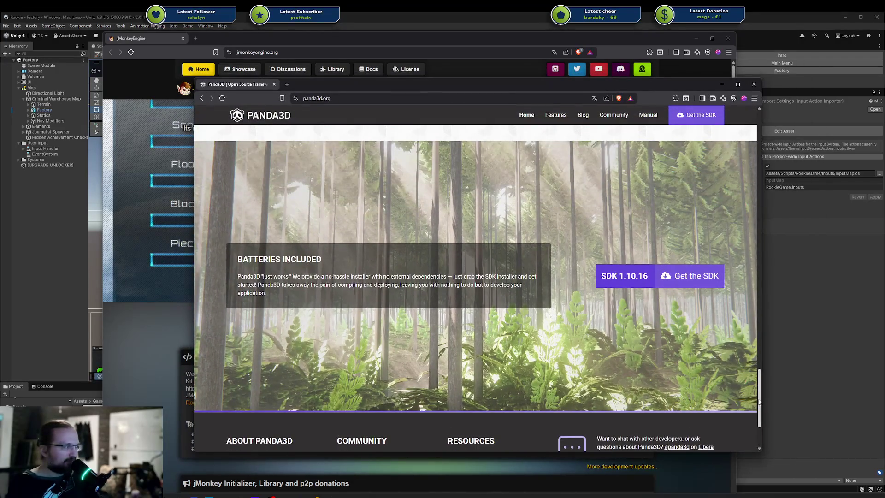
scroll(742, 173, up, 4)
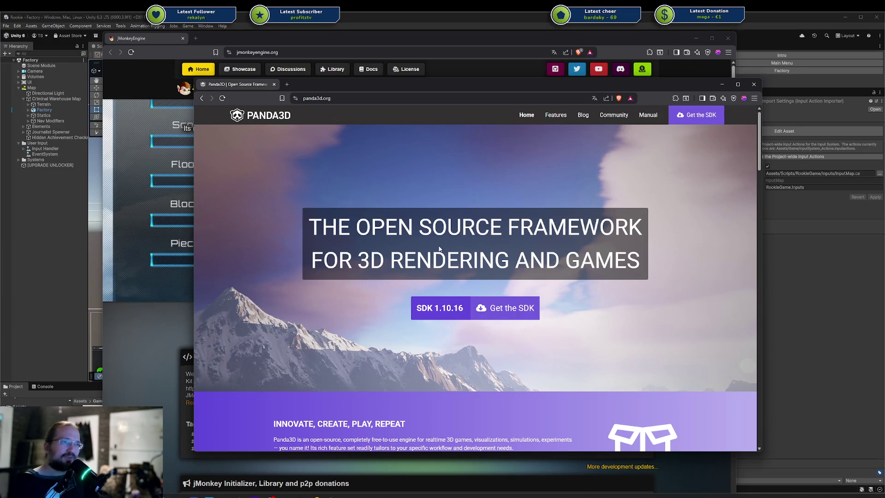
key(ctrl+w)
Step: Scroll the jMonkeyEngine home page, nudge the window, and open Get Started's Quick Start page
scroll(443, 238, down, 7)
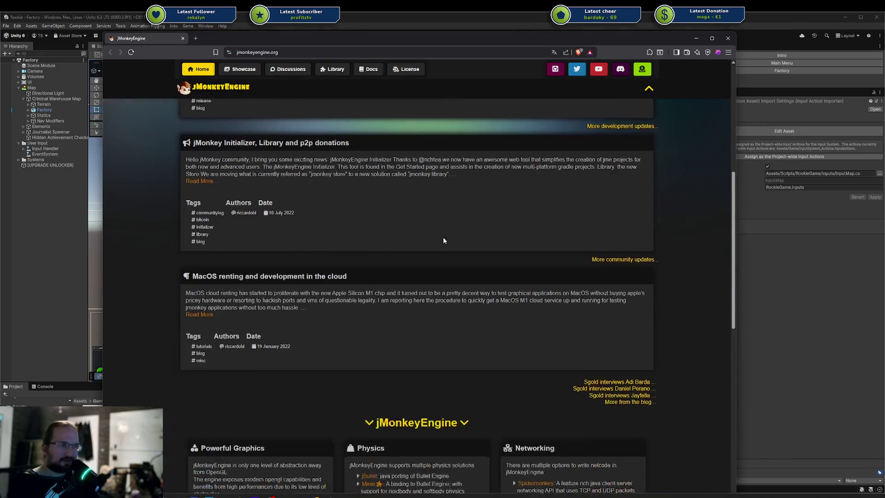
drag(732, 251, 725, 417)
mouse_move(333, 41)
mouse_down()
mouse_move(327, 18)
mouse_move(322, 26)
mouse_up()
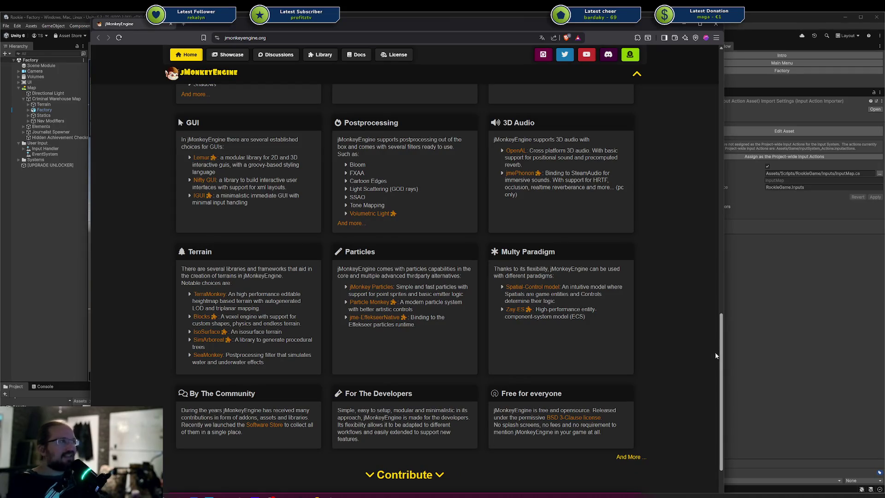
mouse_move(722, 364)
mouse_down()
mouse_move(709, 432)
mouse_move(665, 140)
mouse_move(703, 120)
mouse_move(701, 91)
mouse_up()
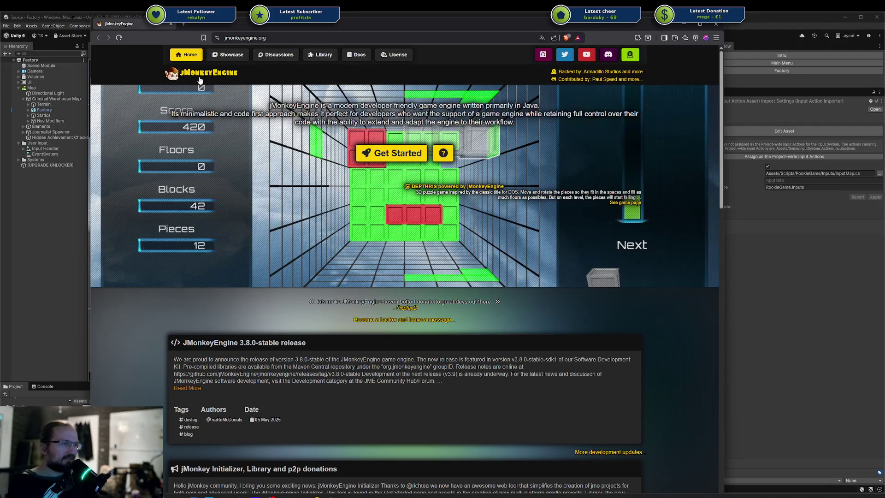
click(391, 156)
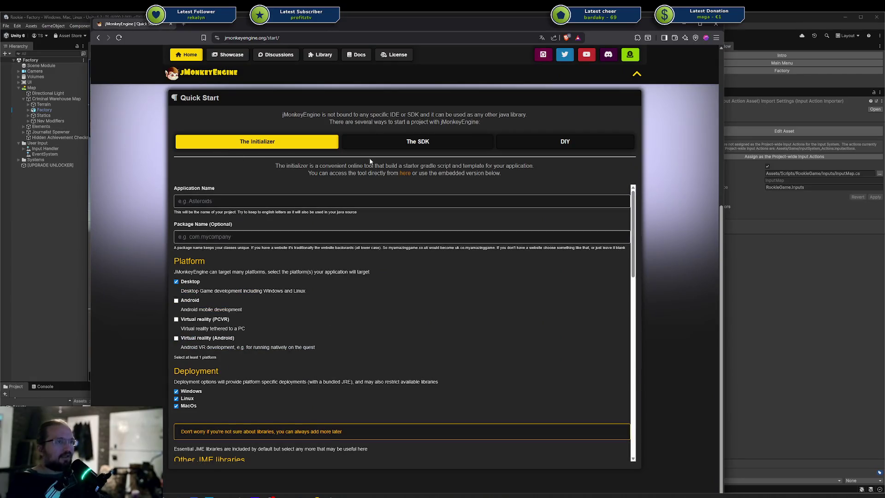
Step: Scroll the Quick Start initializer page, then open the Docs section
scroll(353, 198, down, 4)
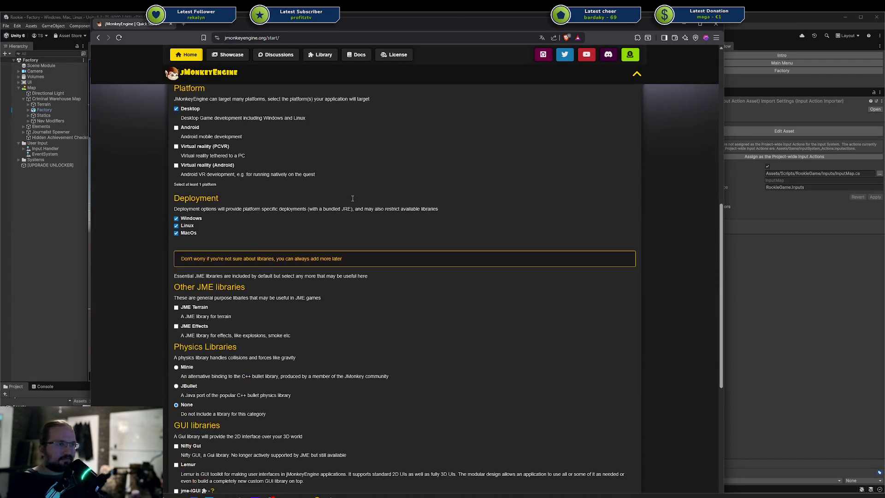
scroll(352, 198, down, 5)
scroll(352, 199, up, 12)
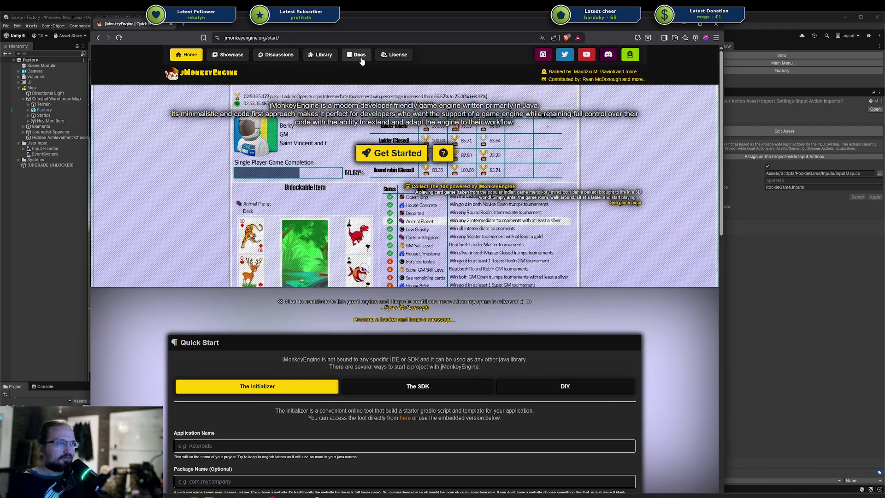
click(359, 55)
Step: Open the Engine Wiki and read the Beginner Tutorials' Hello SimpleApplication page
click(201, 135)
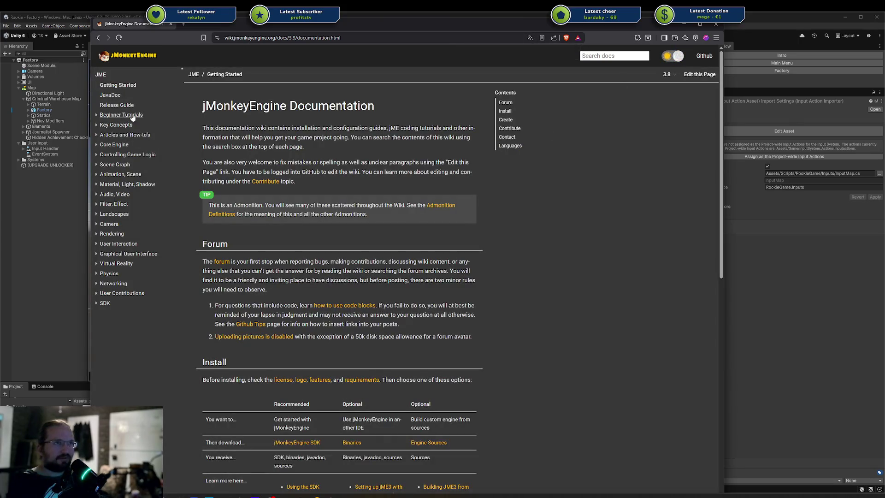
click(97, 115)
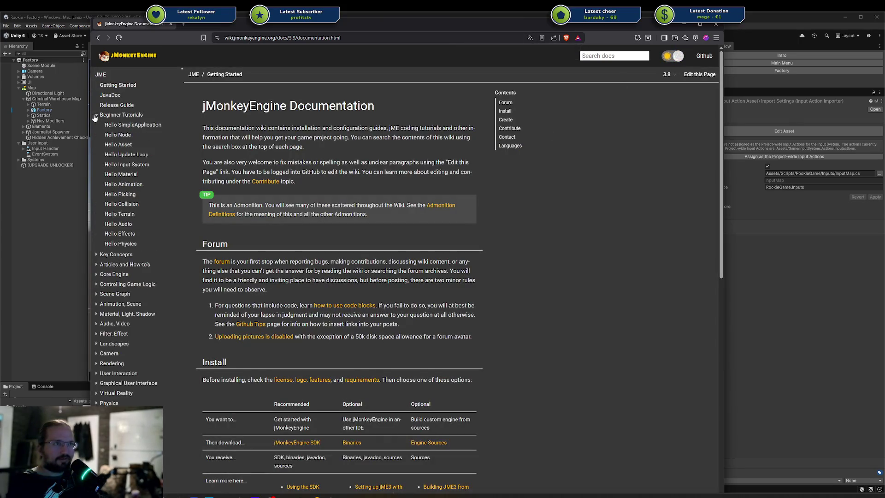
click(119, 125)
scroll(298, 169, down, 15)
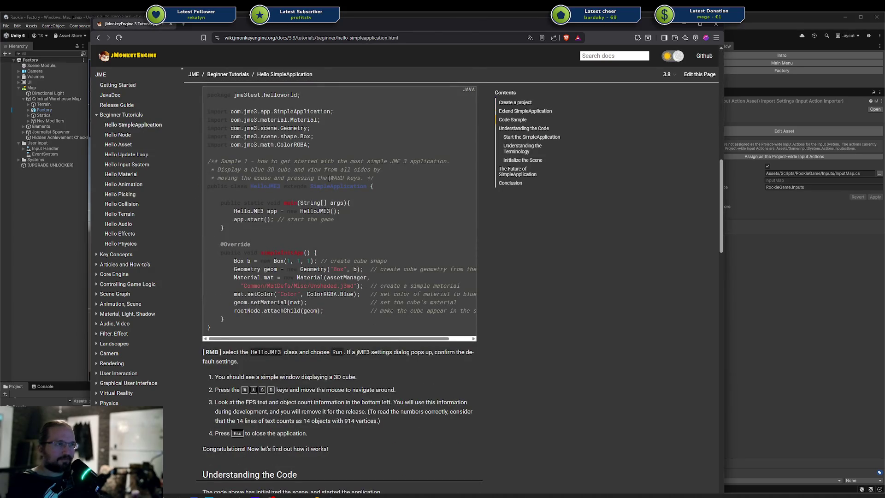
scroll(328, 178, down, 13)
scroll(329, 181, down, 15)
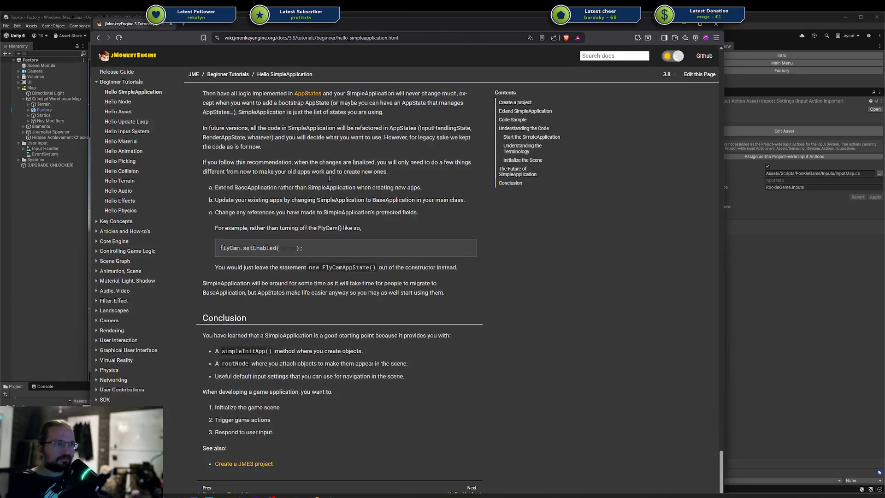
scroll(170, 138, up, 2)
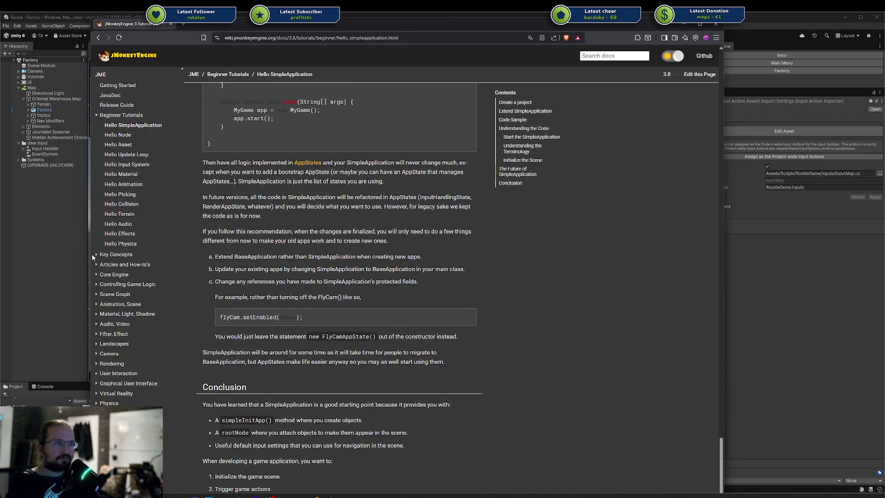
Step: Peek at Controlling Game Logic, return to the Getting Started page, then switch to Unity
click(102, 286)
click(102, 285)
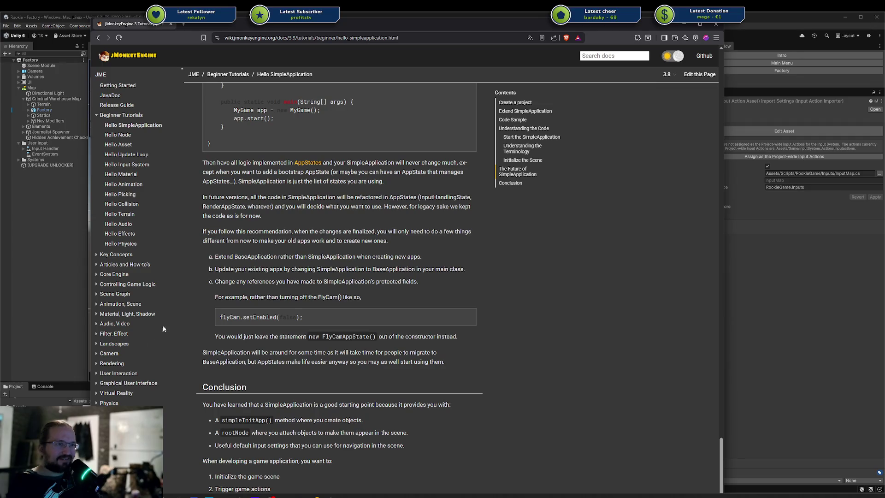
scroll(326, 345, down, 3)
scroll(327, 345, up, 10)
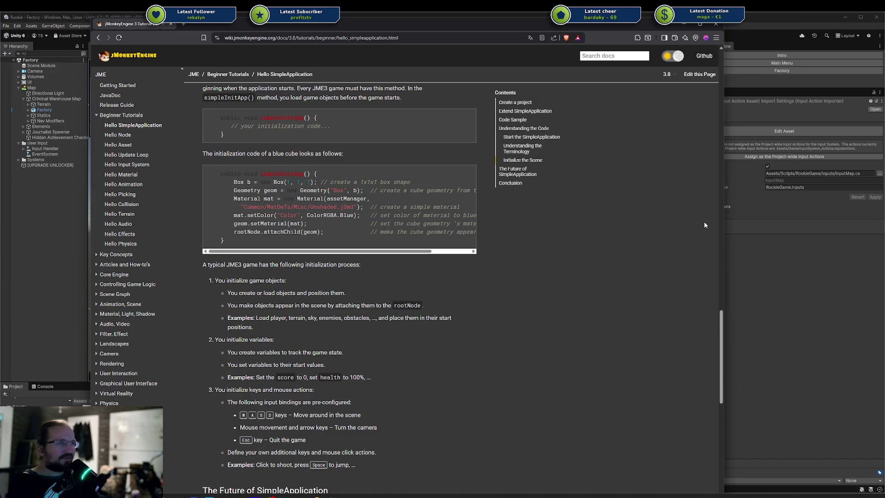
scroll(627, 238, up, 9)
scroll(587, 329, up, 10)
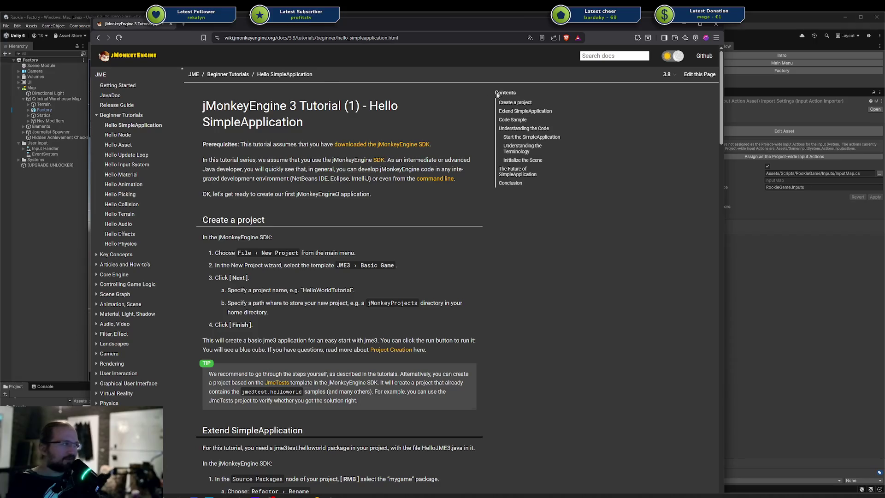
click(115, 85)
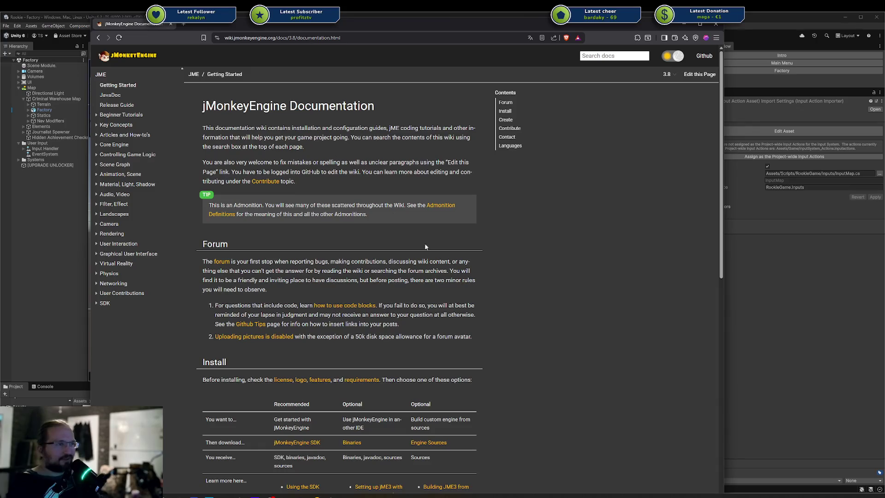
key(alt+Tab)
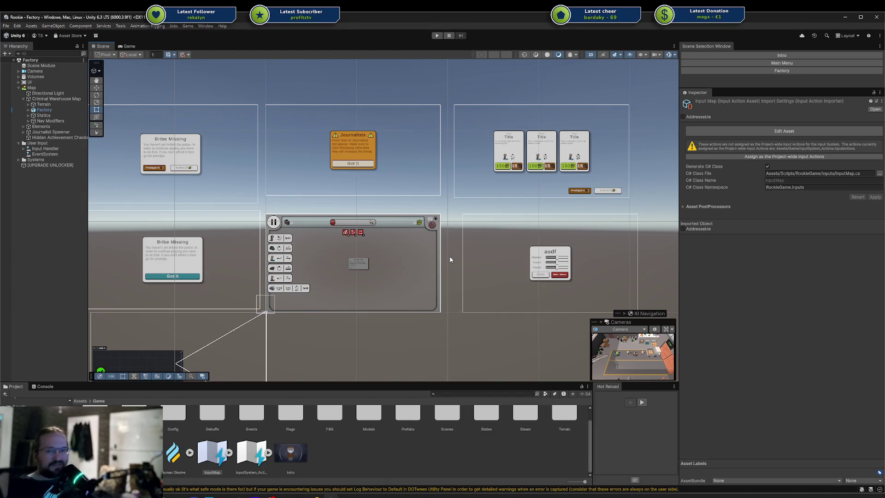
Step: Pan and zoom the Scene view onto the HUD canvas's pause bar and action rows
drag(349, 248, 386, 234)
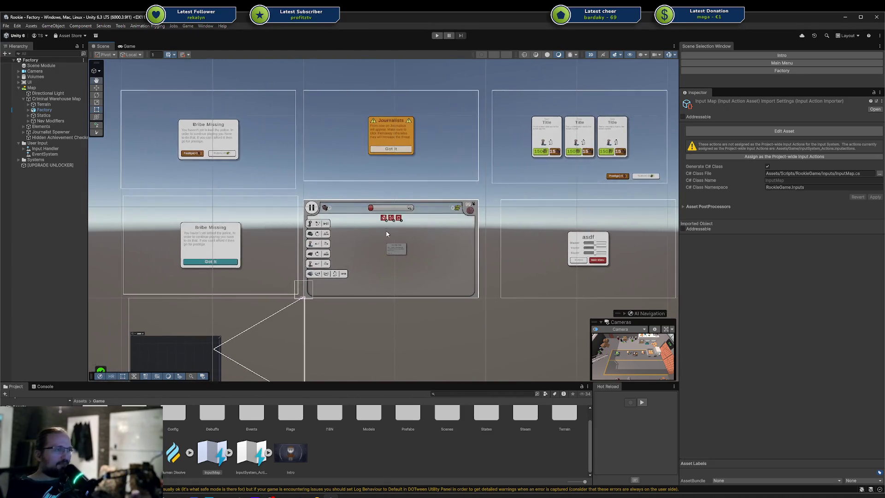
scroll(386, 234, up, 5)
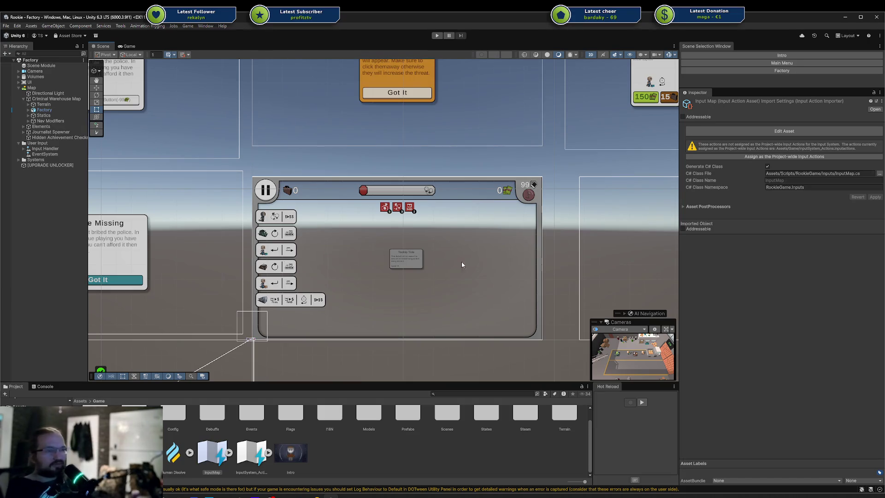
scroll(28, 401, down, 2)
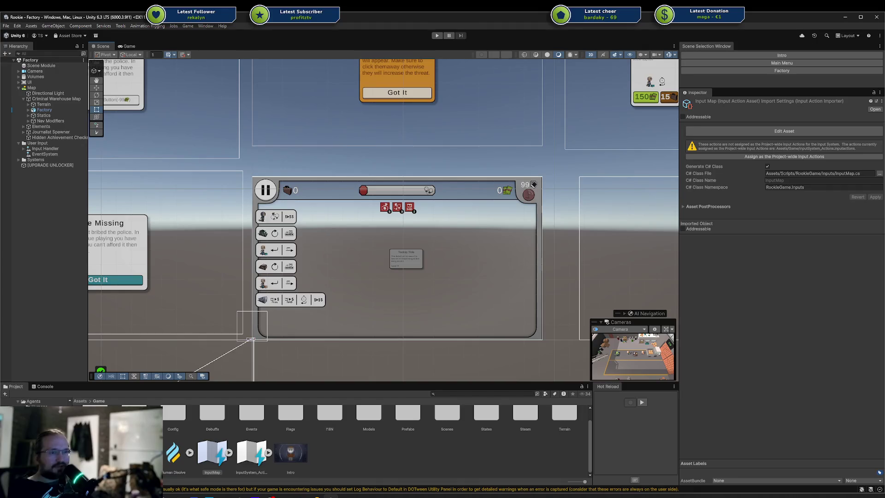
Step: Scroll the Project folder tree and open Assets > Game > Prefabs > Ui
scroll(32, 401, down, 2)
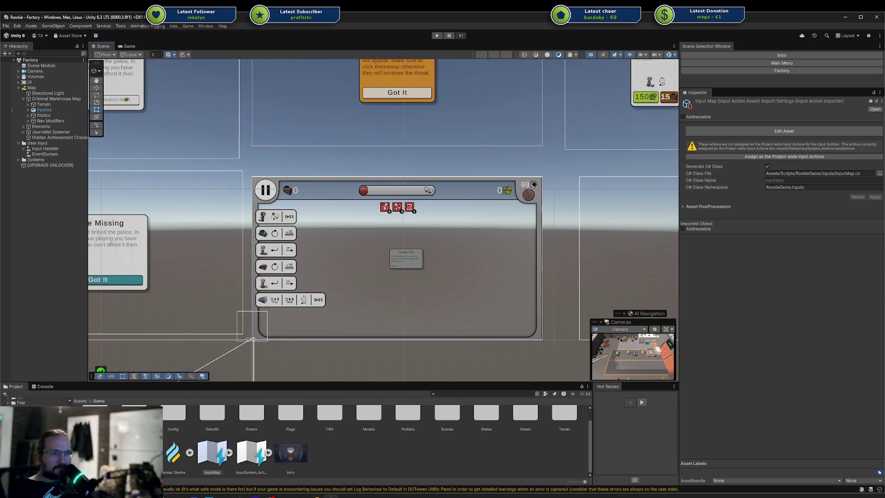
scroll(30, 401, up, 2)
scroll(30, 400, down, 3)
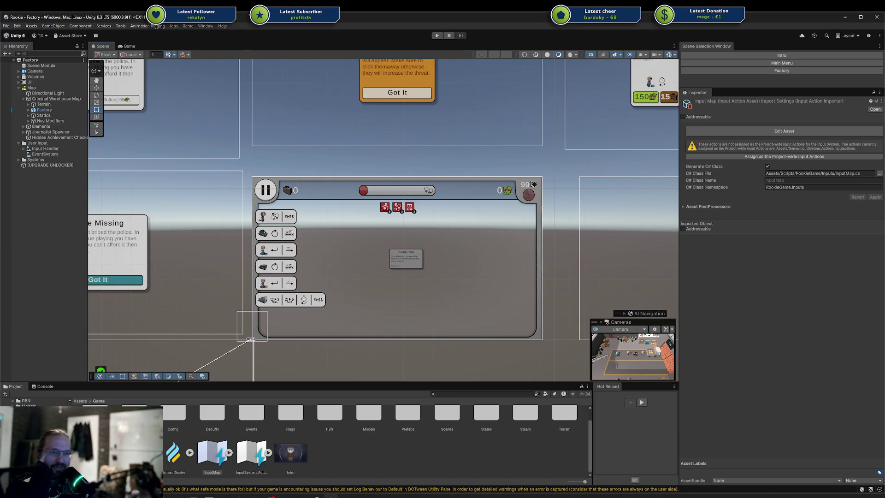
scroll(27, 402, up, 2)
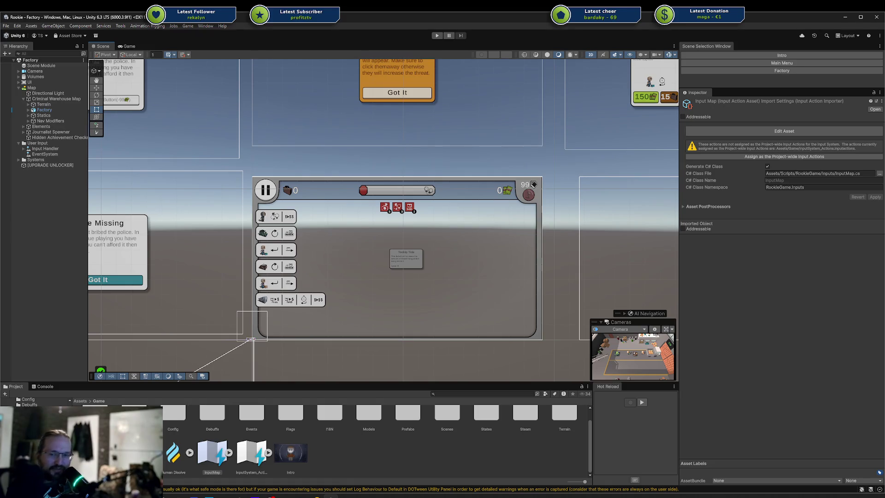
scroll(32, 400, up, 1)
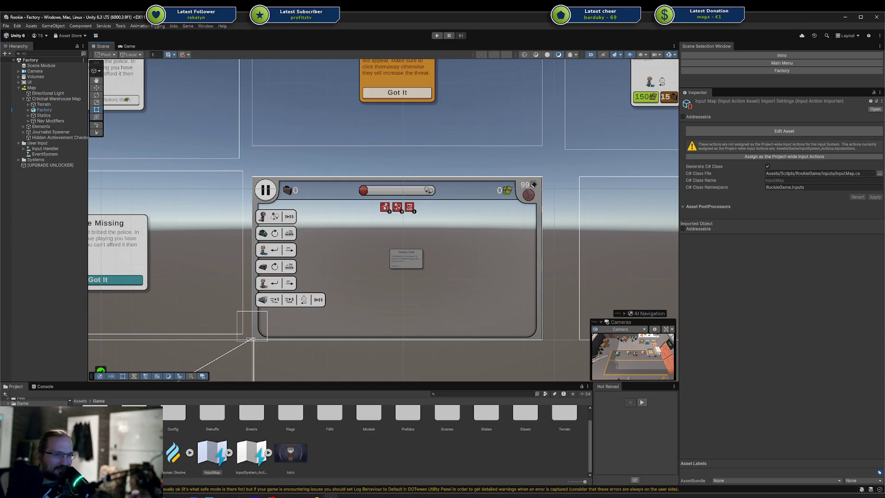
scroll(32, 401, down, 1)
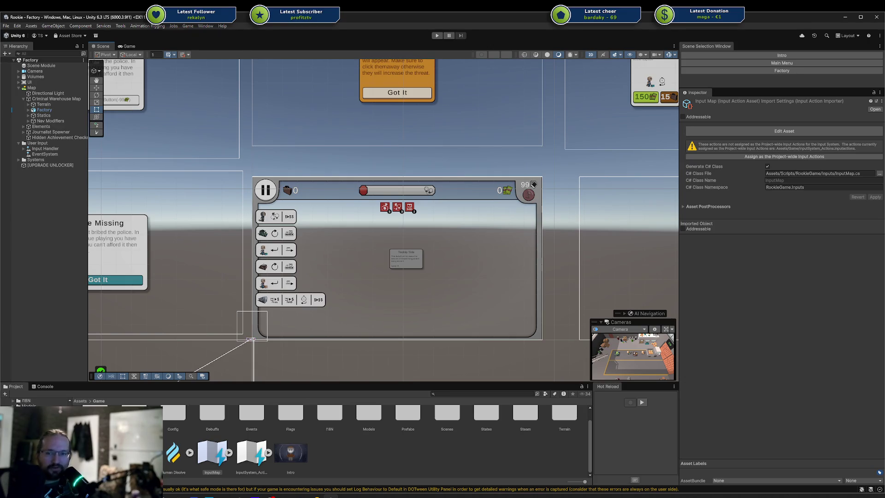
click(41, 424)
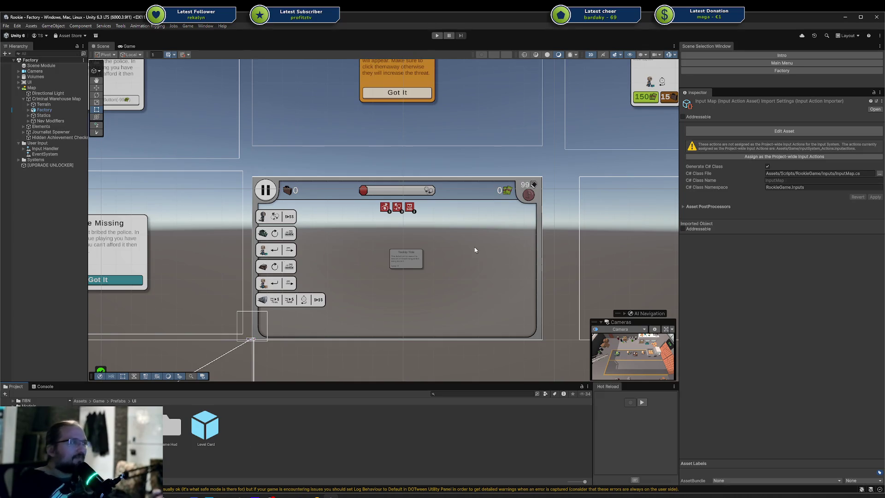
Step: Open and dismiss the Window menu, deselect the Input Map asset, then switch to Rider
click(205, 26)
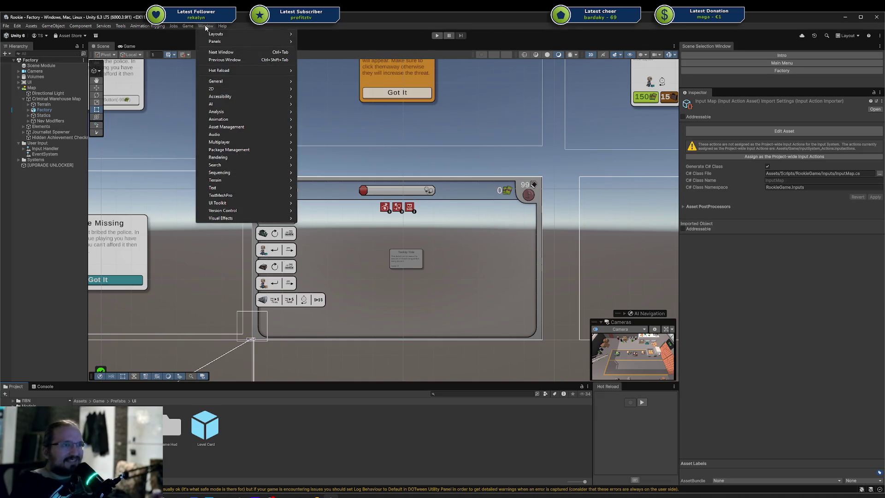
click(205, 26)
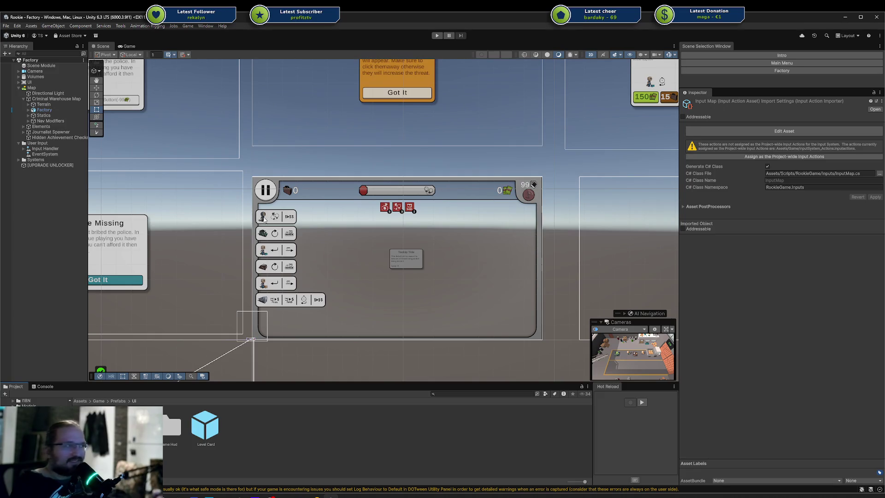
click(265, 431)
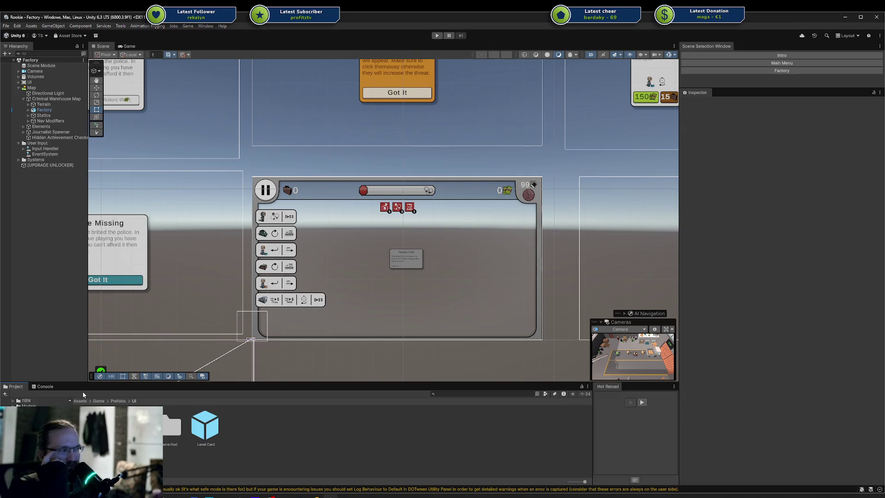
key(alt+Tab)
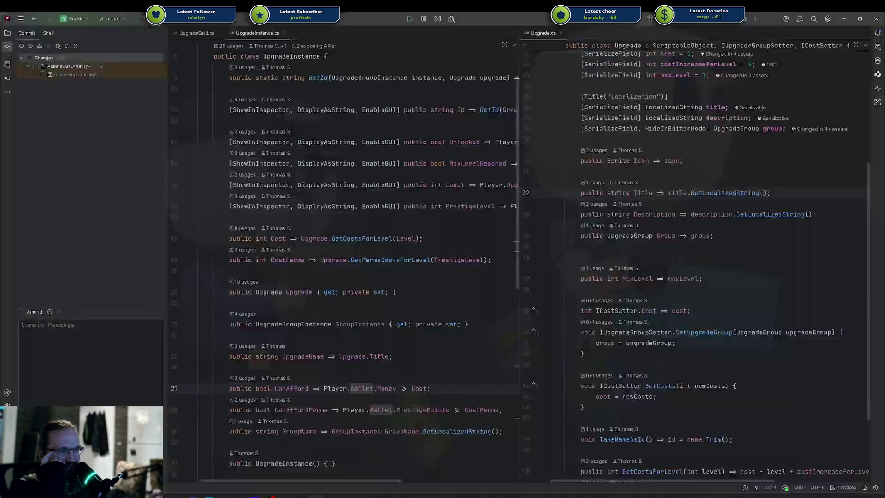
Step: Review the UpgradeInstance constructors on lines 33 and 31, then switch back to Unity
scroll(285, 313, down, 5)
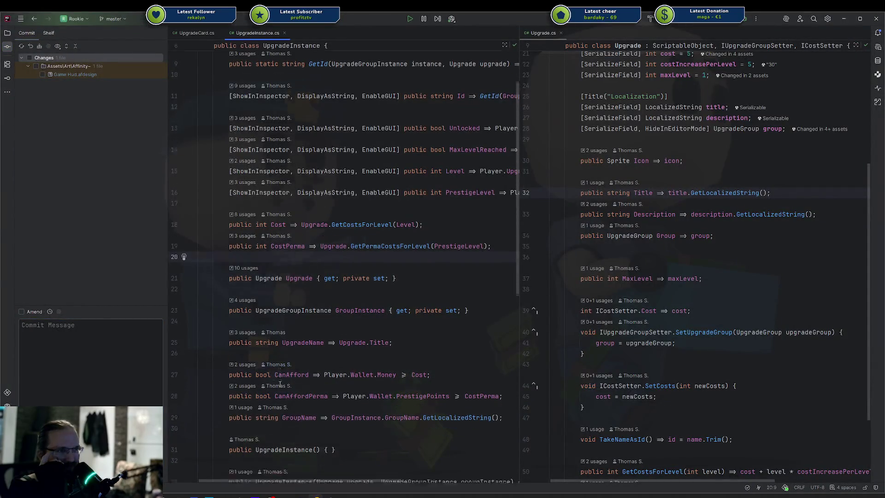
click(270, 335)
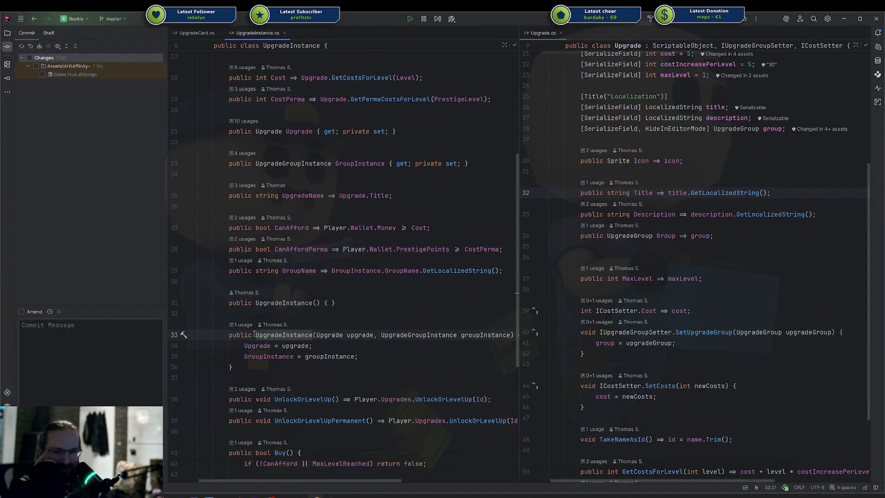
click(315, 334)
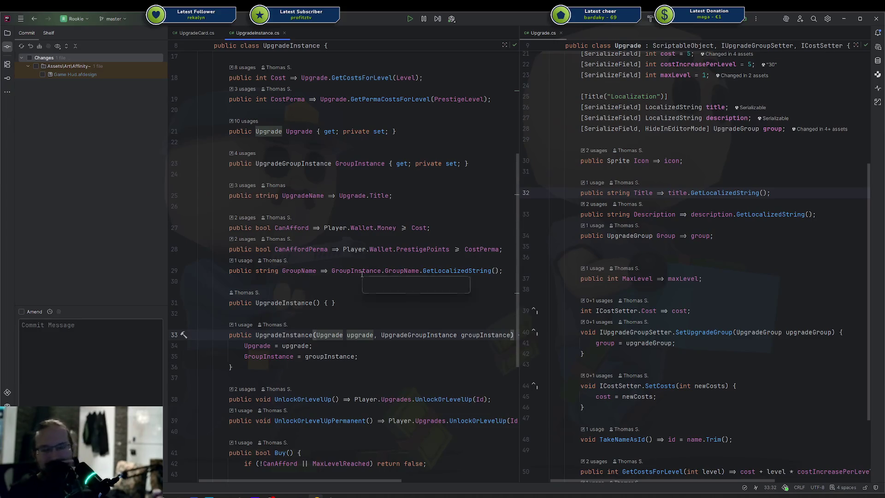
click(349, 297)
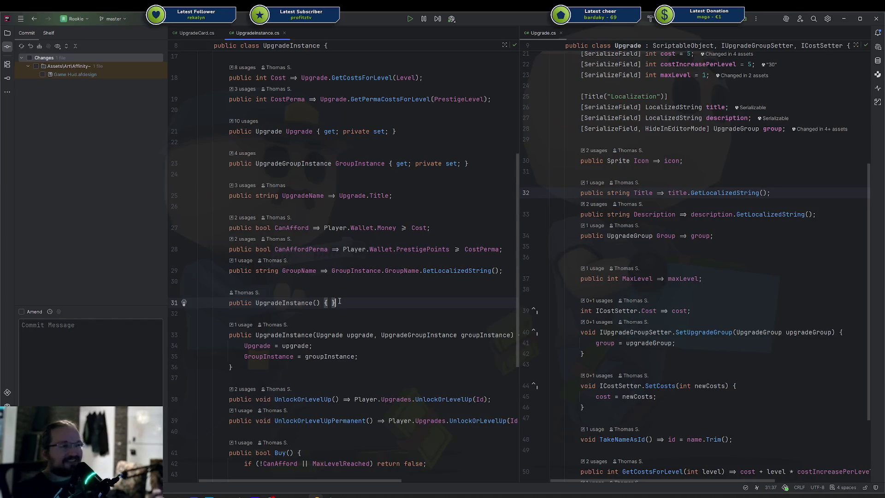
key(alt+Tab)
scroll(452, 267, up, 2)
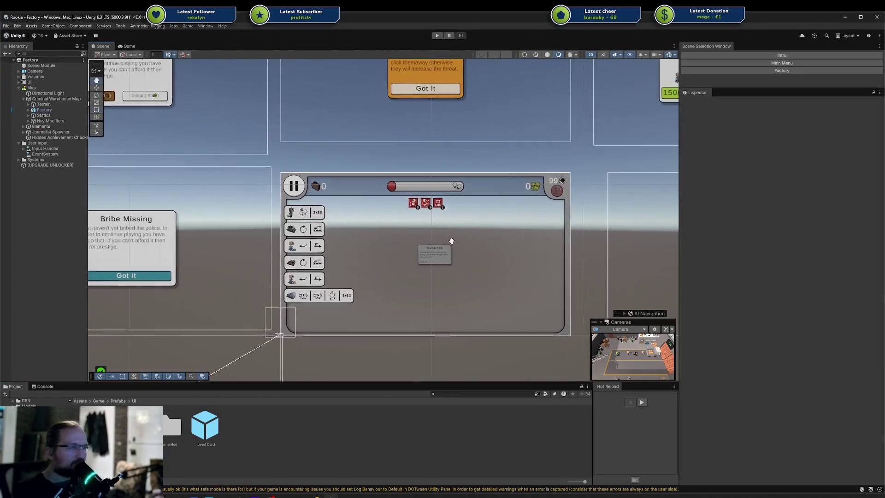
scroll(456, 241, up, 4)
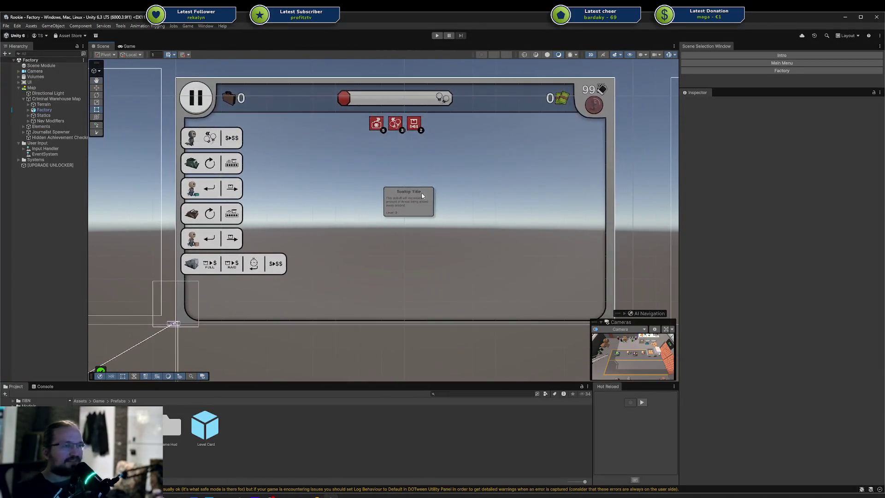
scroll(341, 193, down, 2)
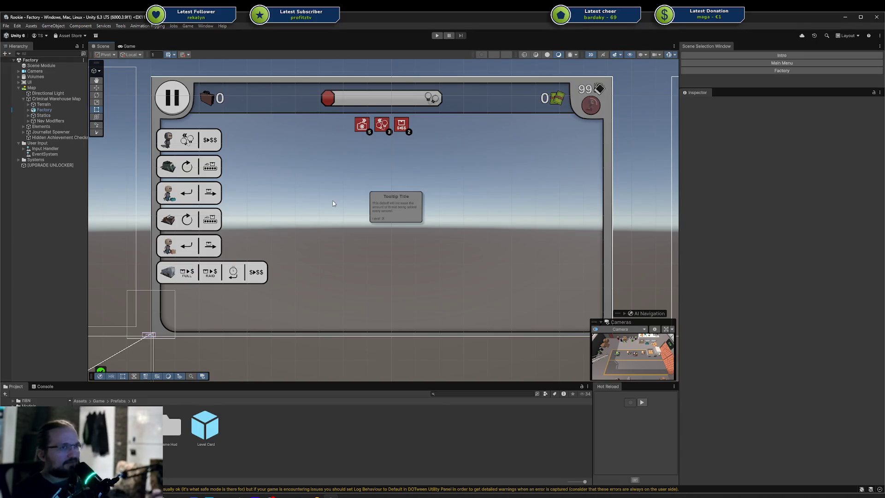
scroll(309, 212, up, 2)
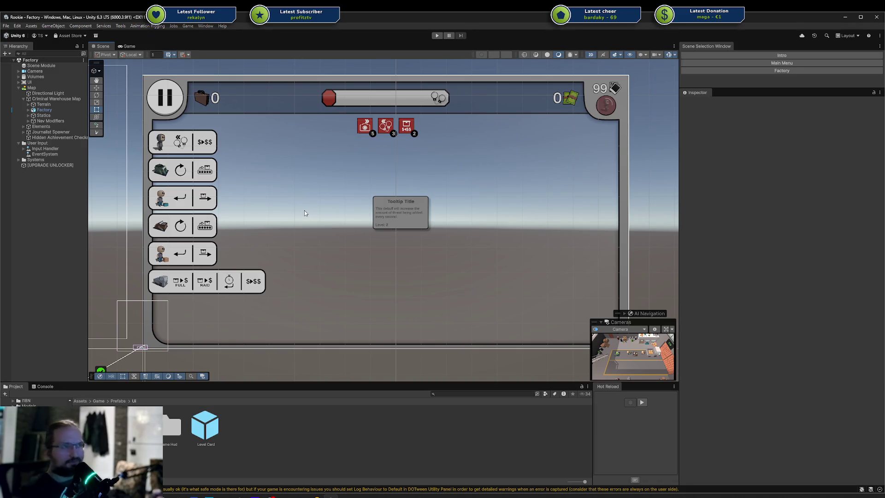
drag(323, 203, 316, 221)
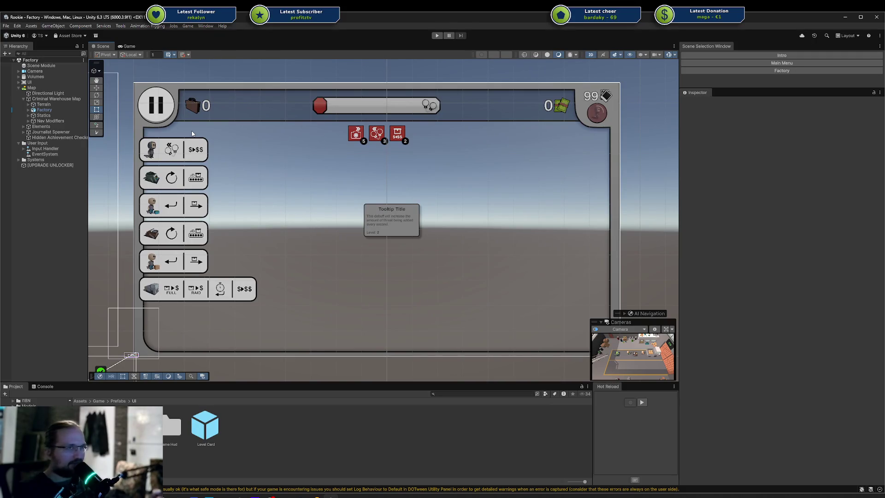
click(35, 71)
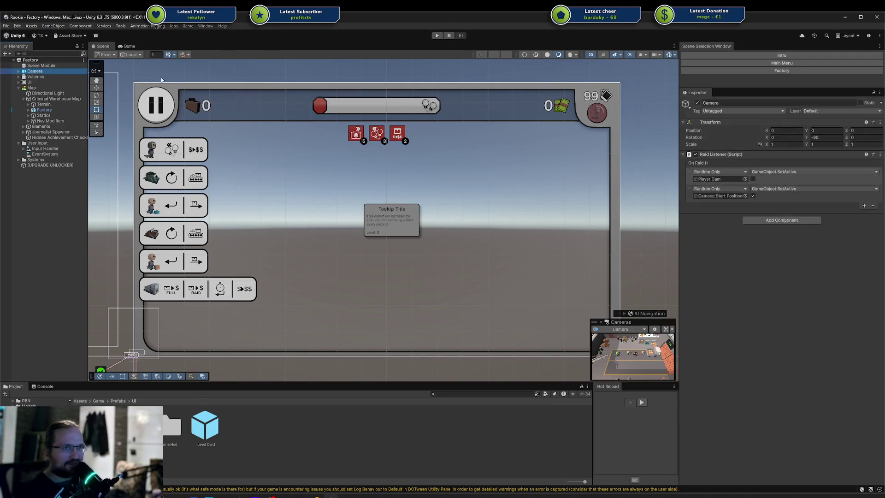
click(37, 240)
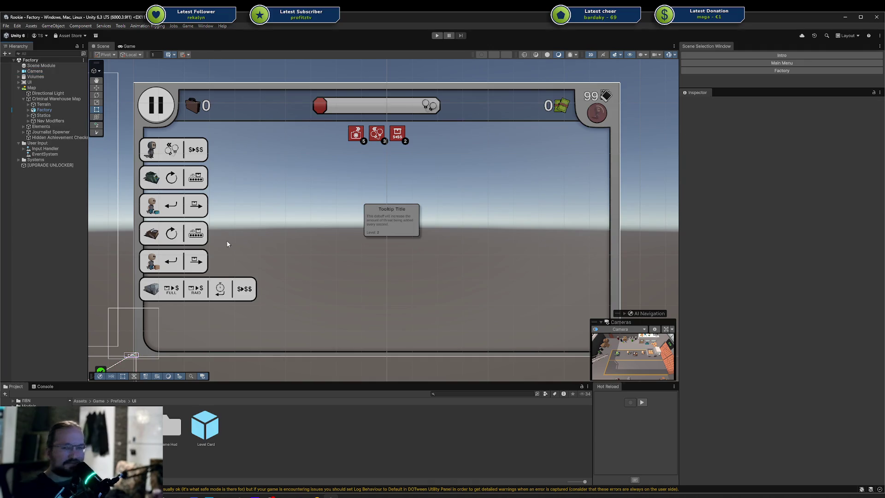
scroll(293, 249, down, 1)
scroll(294, 250, up, 2)
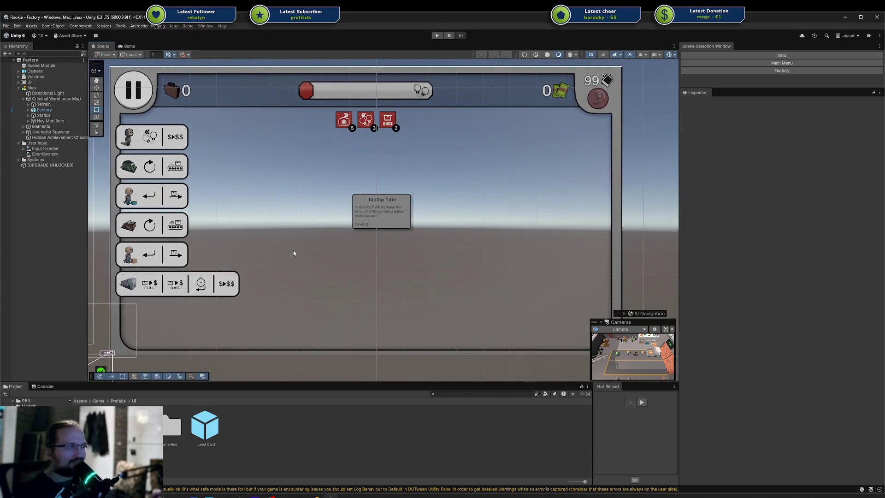